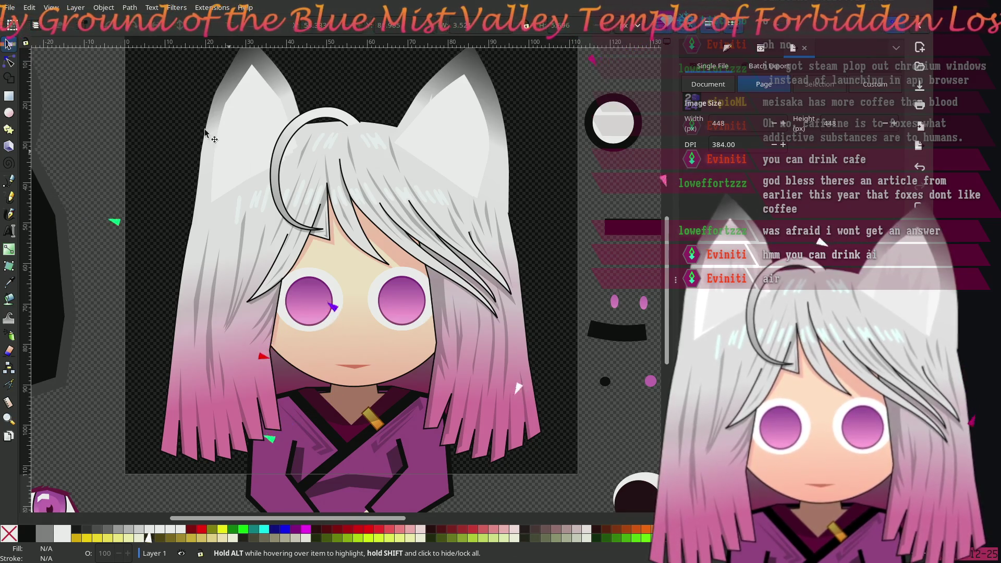
- Save the drawing under a new name, meibi-hdb2e-st.svg, by inserting 'e' after 'hdb2'
{"action": "left_click", "coordinate": [15, 12]}
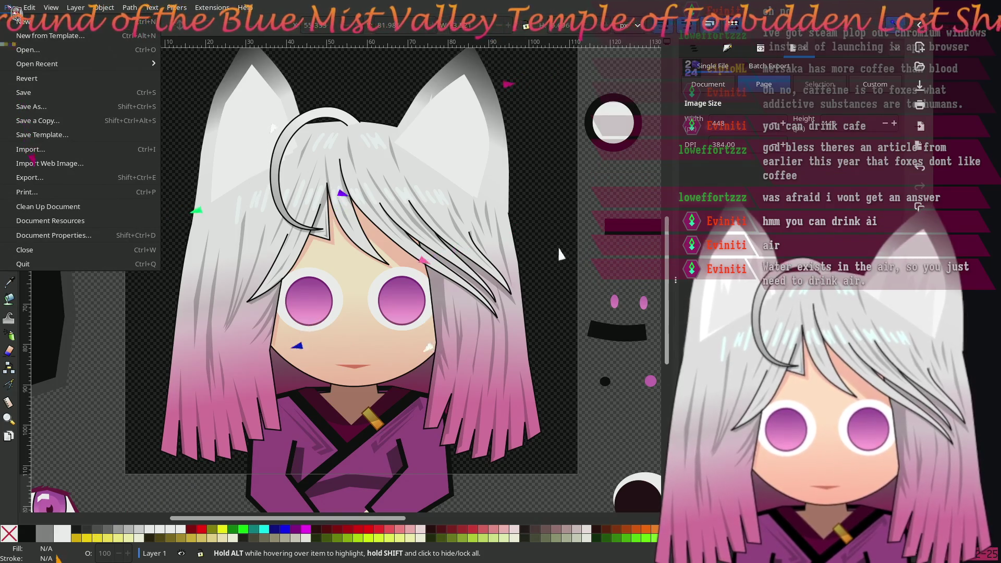
{"action": "left_click", "coordinate": [39, 108]}
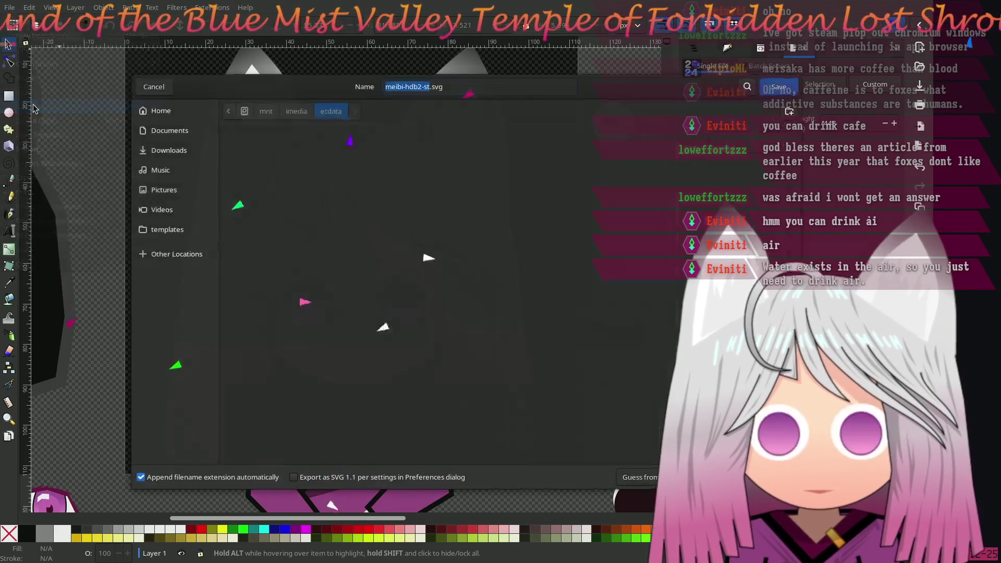
{"action": "left_click", "coordinate": [424, 87]}
{"action": "type", "text": "e"}
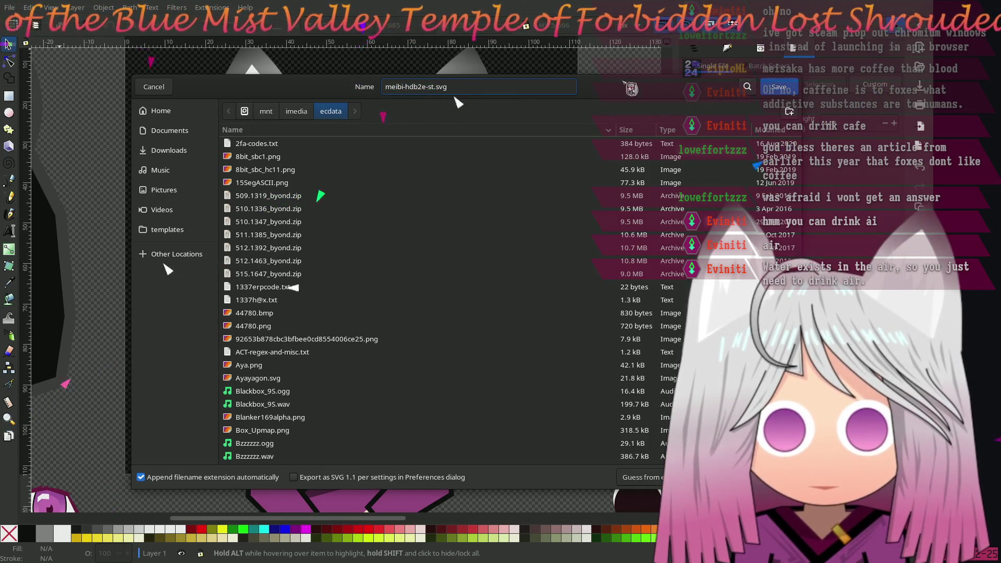
{"action": "left_click", "coordinate": [779, 87]}
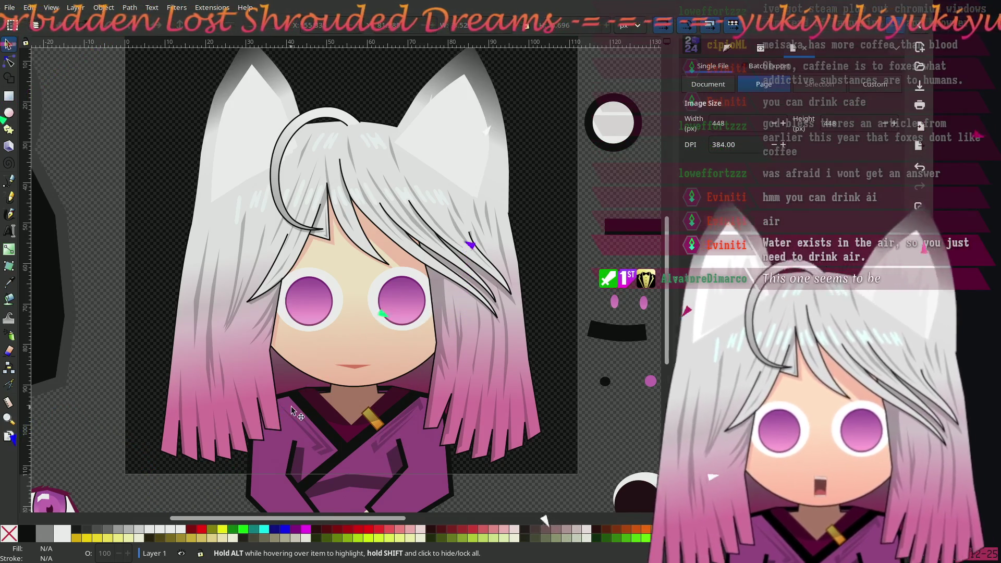
{"action": "left_click_drag", "start_coordinate": [298, 348], "coordinate": [327, 386]}
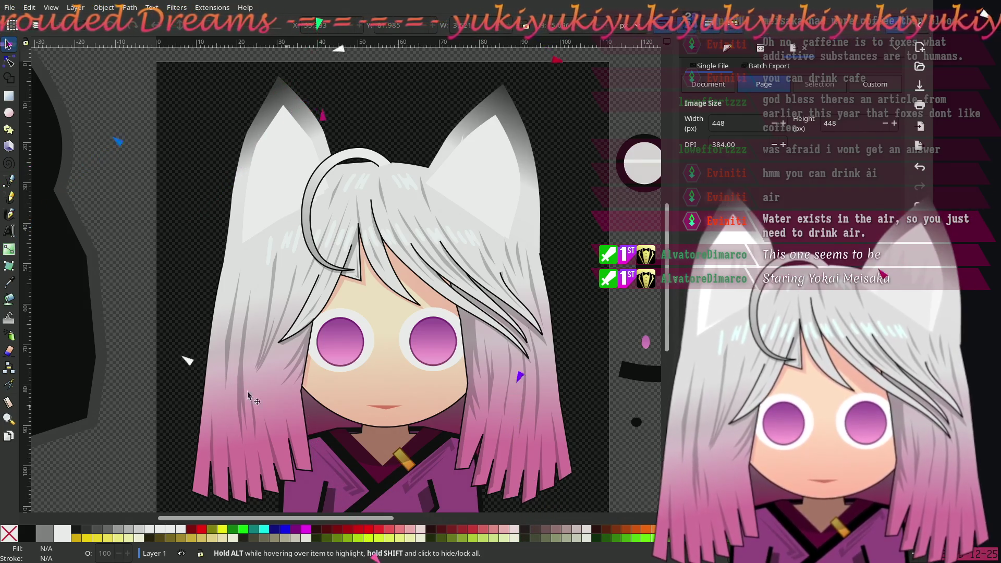
{"action": "scroll", "coordinate": [159, 271], "scroll_direction": "right", "scroll_amount": 1}
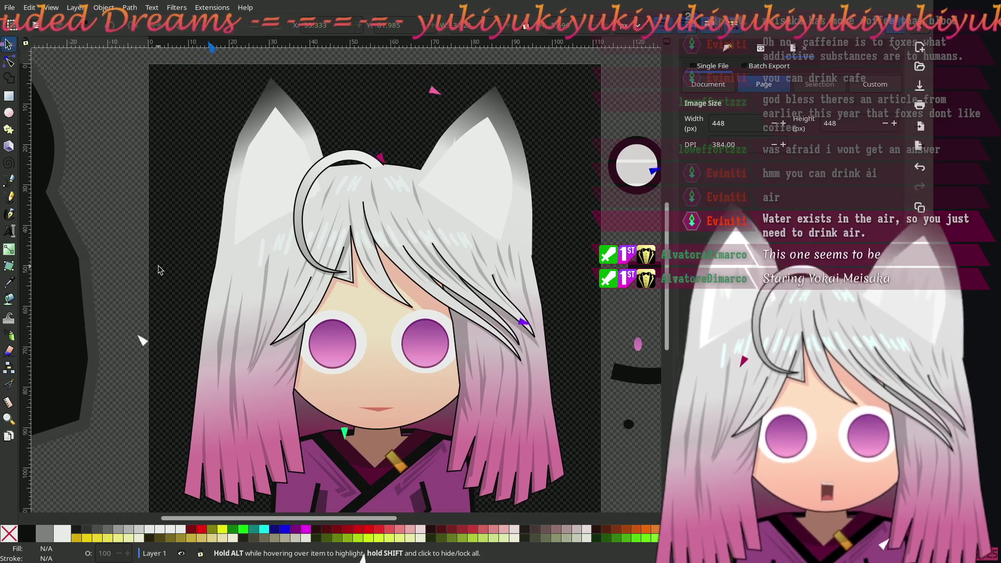
{"action": "scroll", "coordinate": [158, 263], "scroll_direction": "down", "scroll_amount": 1}
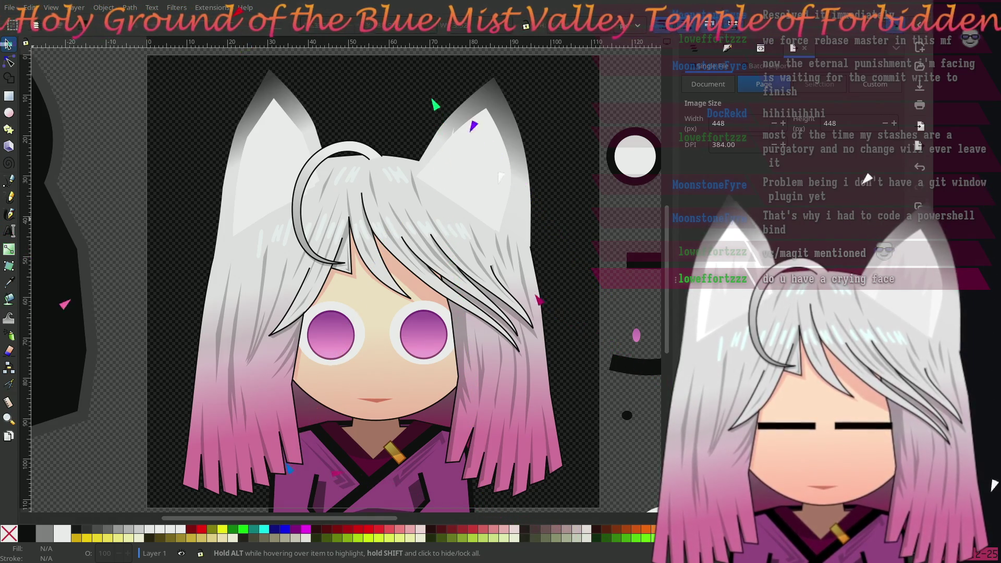
{"action": "left_click_drag", "start_coordinate": [502, 295], "coordinate": [559, 289]}
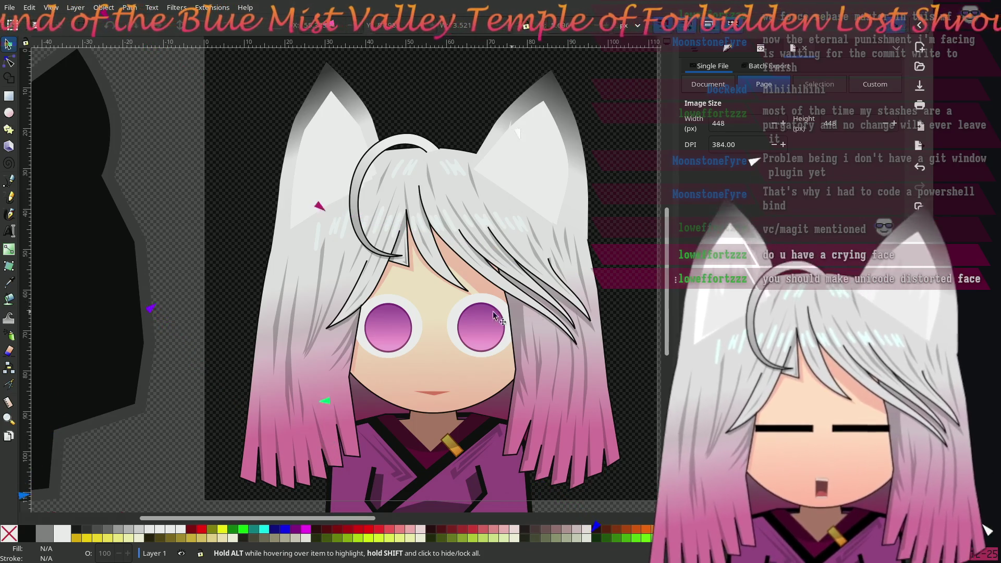
- Close the Export tab so the dock shows the Layers and Objects list of paths and ellipses
{"action": "scroll", "coordinate": [229, 291], "scroll_direction": "right", "scroll_amount": 1}
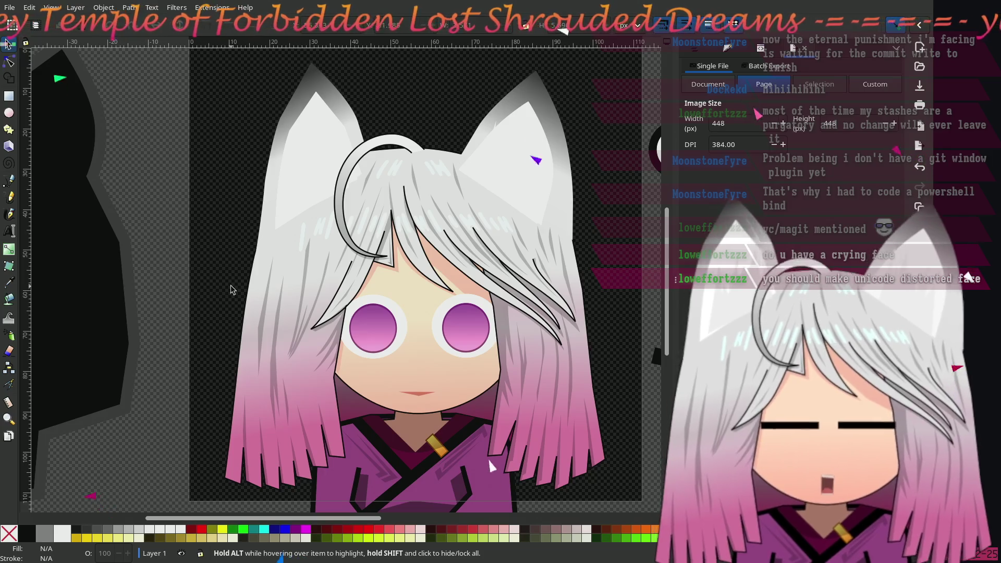
{"action": "scroll", "coordinate": [232, 290], "scroll_direction": "right", "scroll_amount": 2}
{"action": "scroll", "coordinate": [209, 292], "scroll_direction": "down", "scroll_amount": 1}
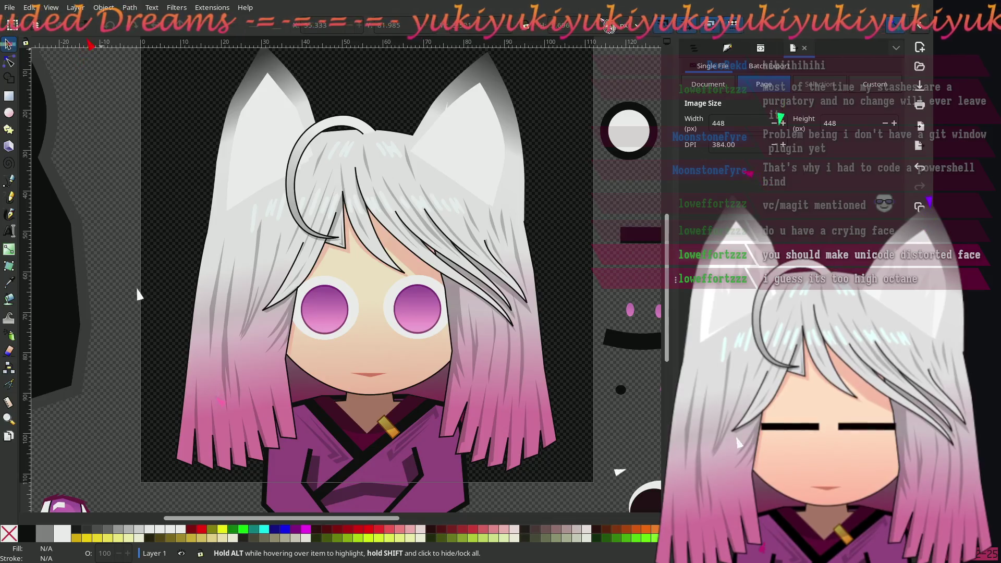
{"action": "left_click", "coordinate": [805, 47]}
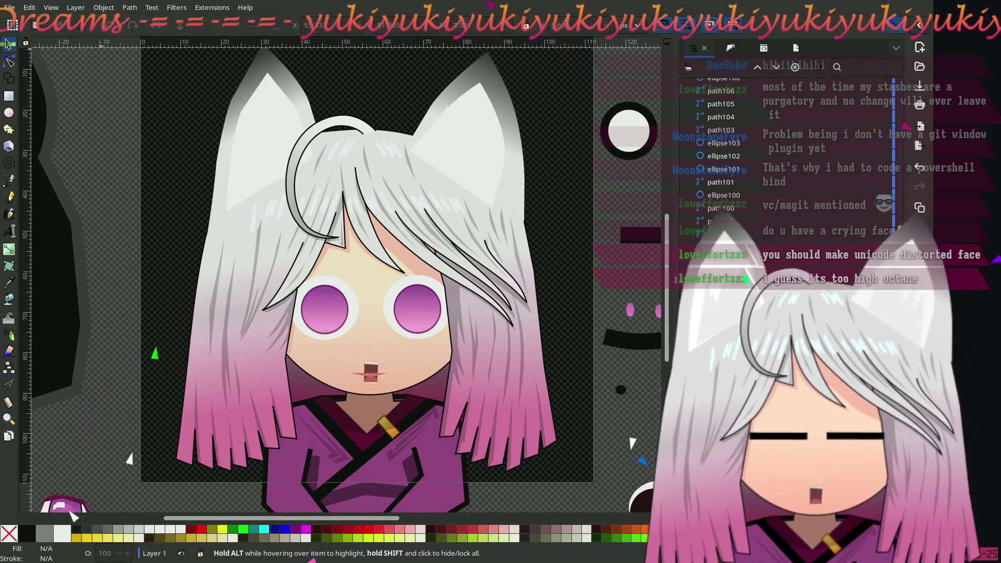
- Undo, redo, then undo again so the brown open mouth is gone, leaving a small smile
{"action": "key", "text": "ctrl+z"}
{"action": "key", "text": "ctrl+shift+z"}
{"action": "key", "text": "ctrl+z"}
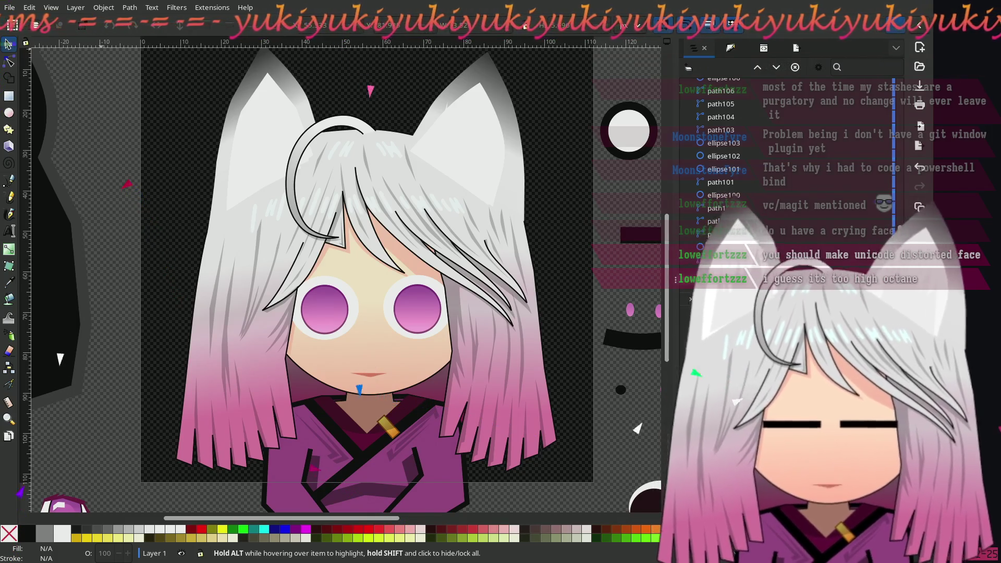
{"action": "scroll", "coordinate": [725, 135], "scroll_direction": "up", "scroll_amount": 5}
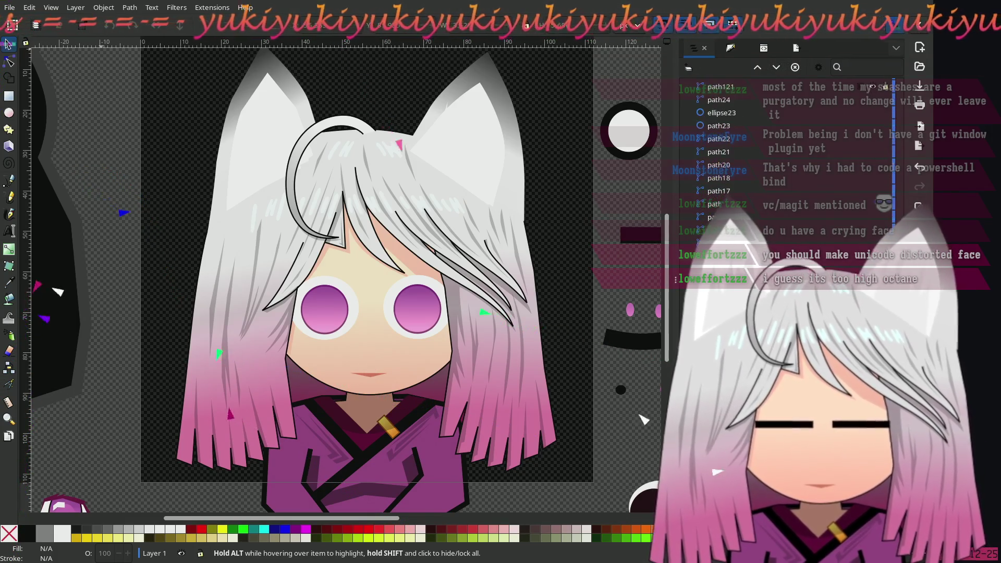
{"action": "scroll", "coordinate": [726, 146], "scroll_direction": "down", "scroll_amount": 5}
{"action": "scroll", "coordinate": [725, 146], "scroll_direction": "down", "scroll_amount": 5}
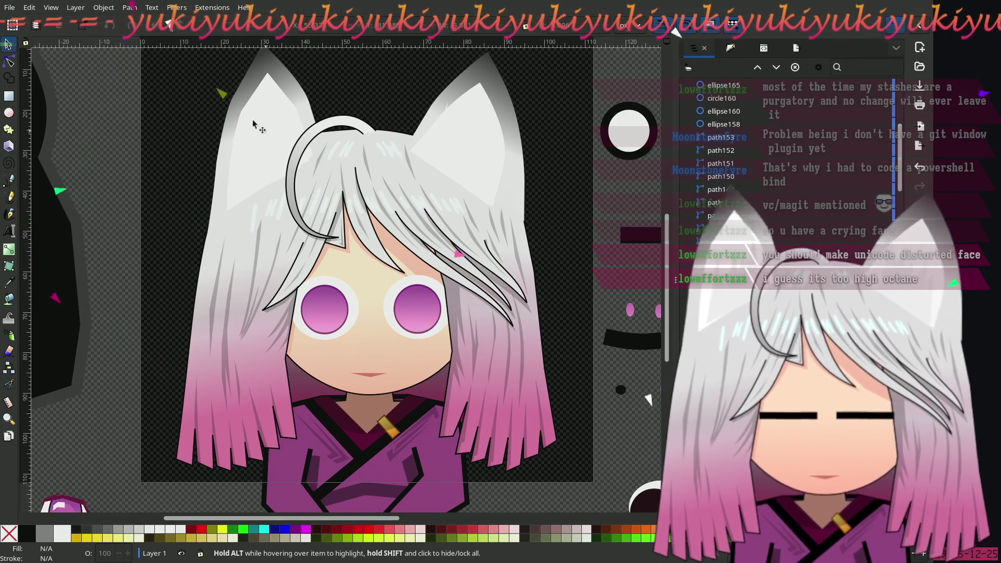
{"action": "left_click", "coordinate": [103, 8]}
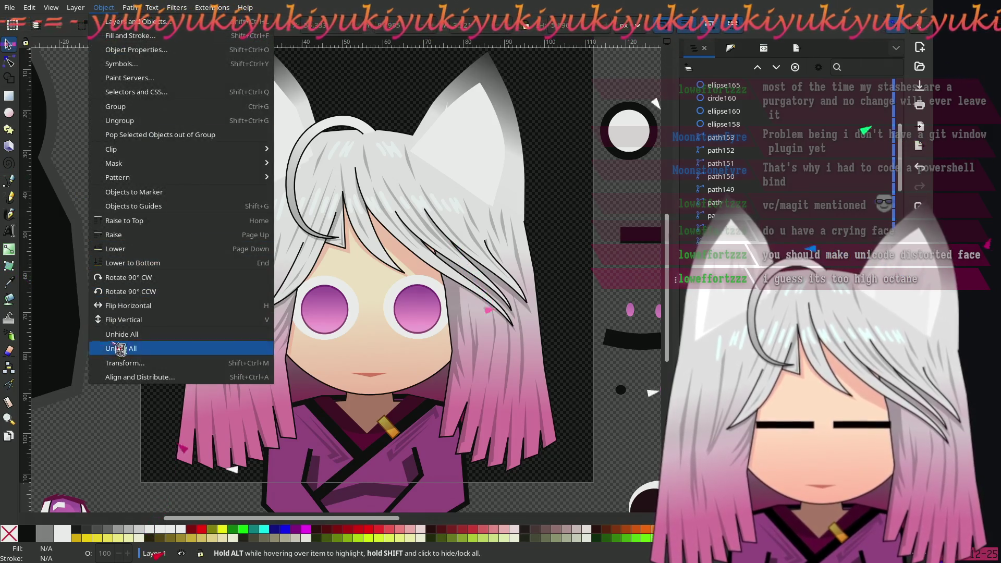
- Unhide all objects to restore the brows, glossy eyes and open mouth, then zoom onto the face
{"action": "left_click", "coordinate": [125, 335]}
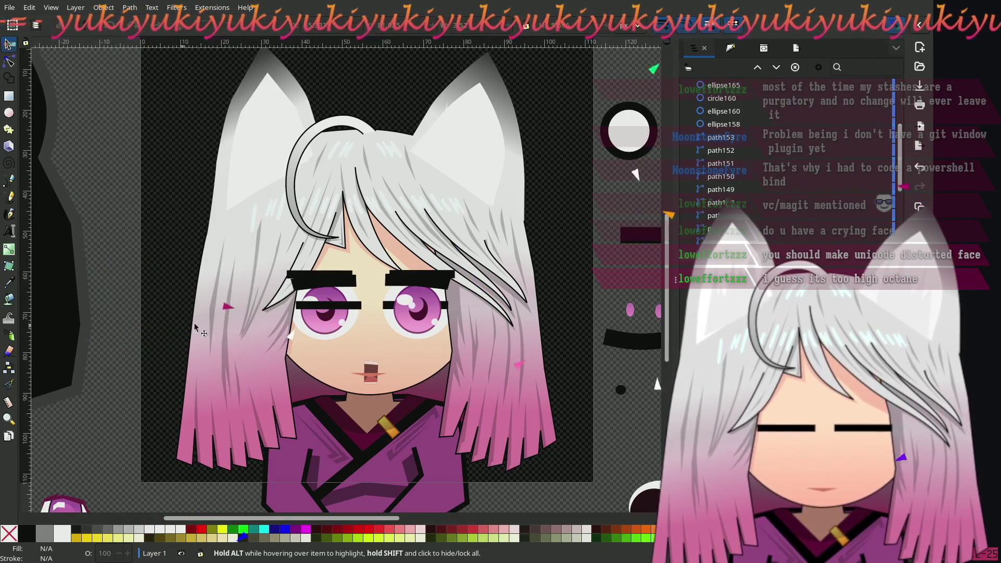
{"action": "scroll", "coordinate": [336, 294], "scroll_direction": "down", "scroll_amount": 2}
{"action": "scroll", "coordinate": [336, 294], "scroll_direction": "right", "scroll_amount": 1}
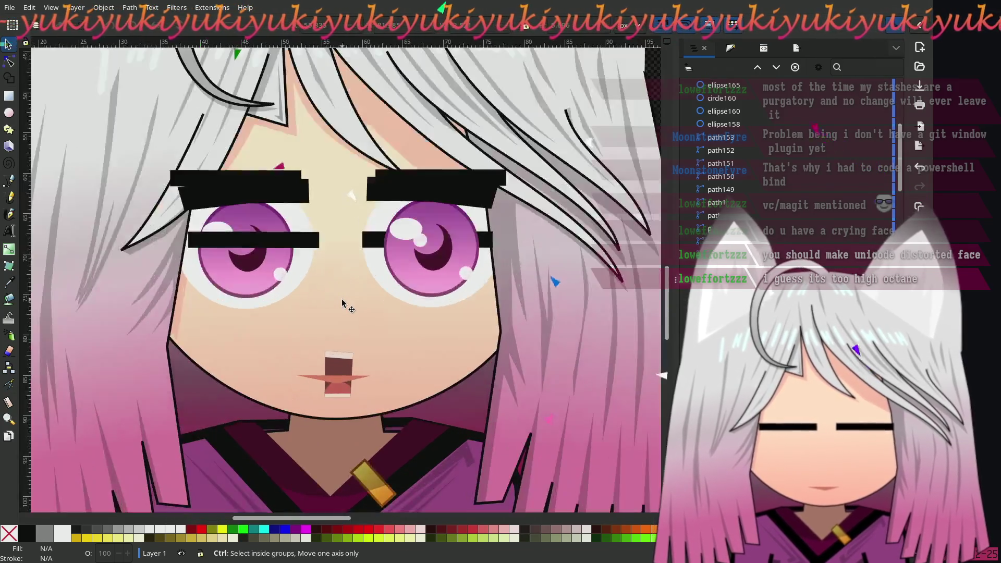
{"action": "scroll", "coordinate": [336, 293], "scroll_direction": "up", "scroll_amount": 2}
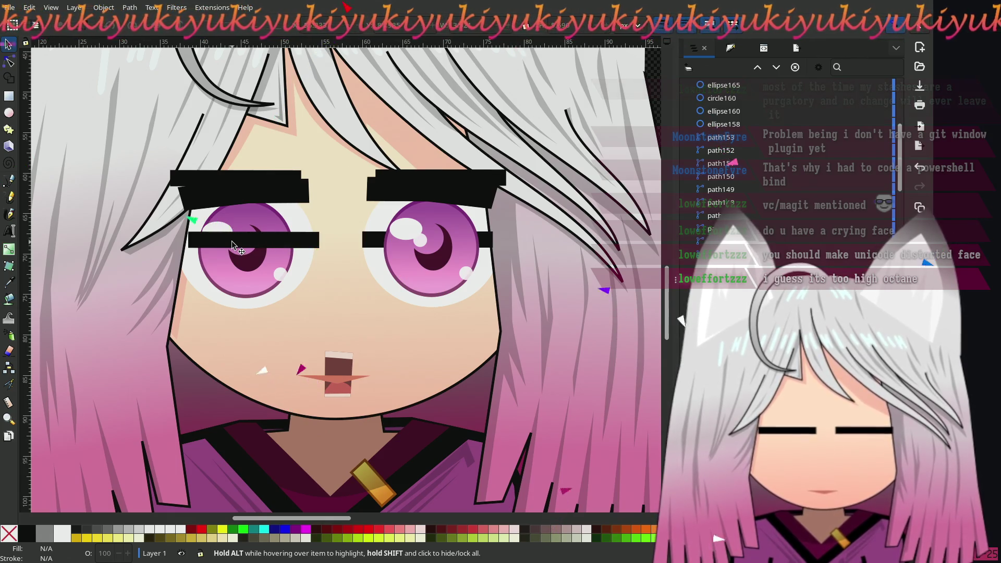
- Hide the left eye's pupil and white highlight ellipses
{"action": "left_click", "coordinate": [8, 61]}
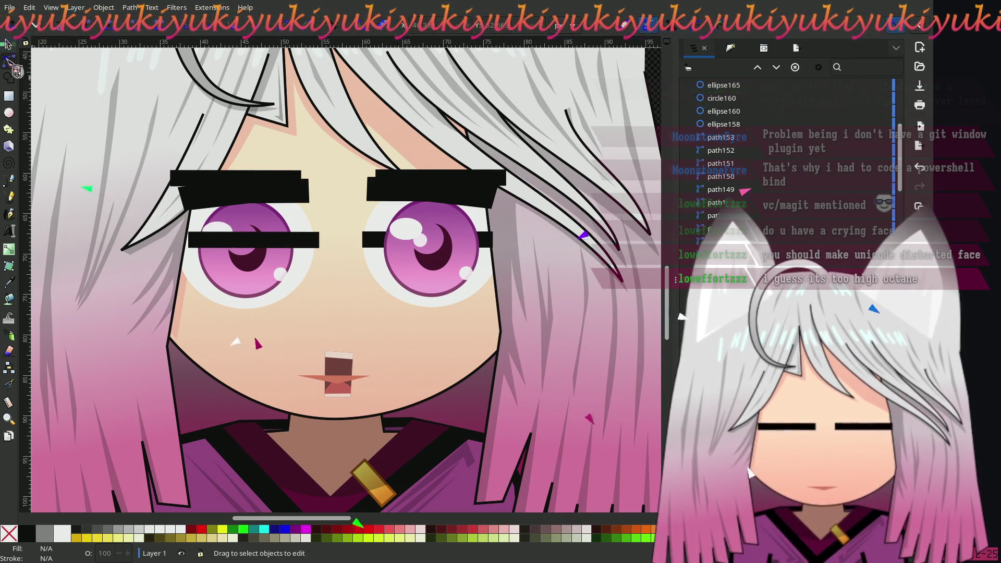
{"action": "left_click", "coordinate": [239, 241]}
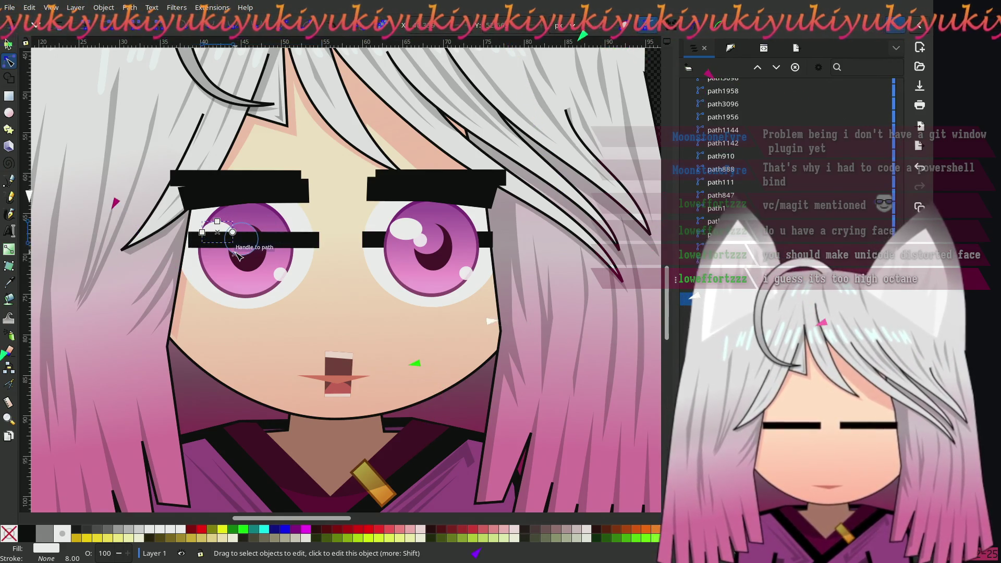
{"action": "key", "text": "s"}
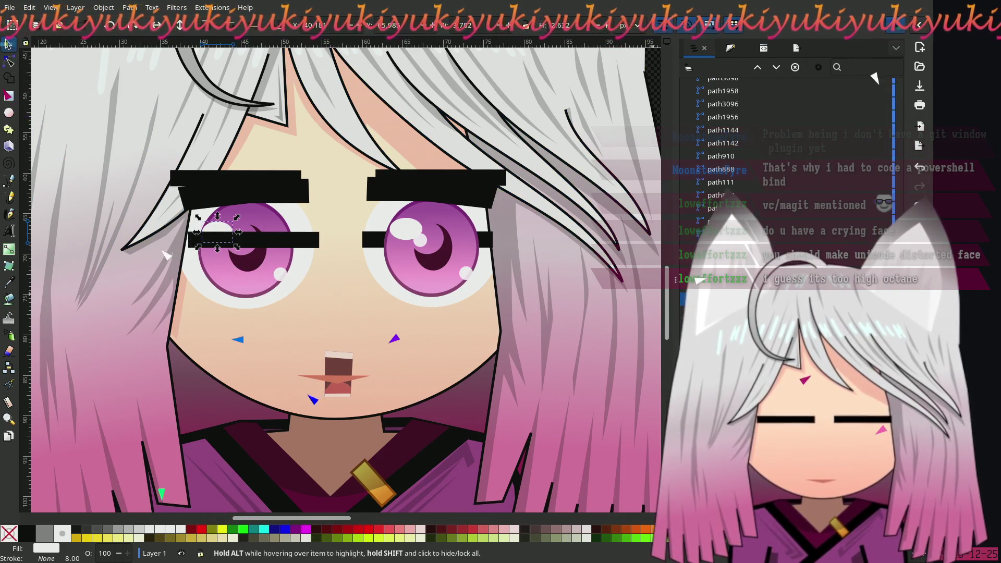
{"action": "key", "text": "Tab"}
{"action": "key", "text": "Tab"}
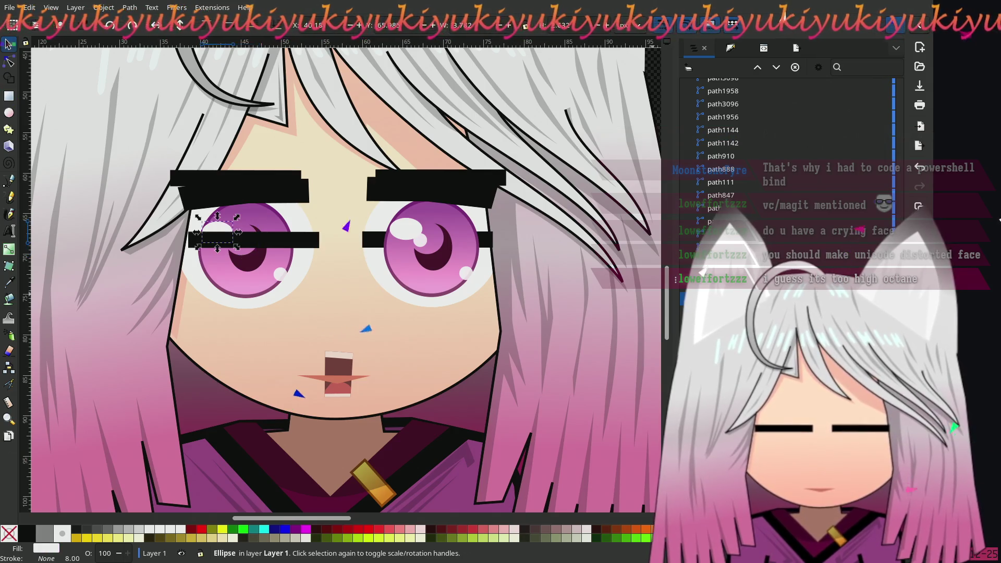
{"action": "key", "text": "Tab"}
{"action": "key", "text": "Tab"}
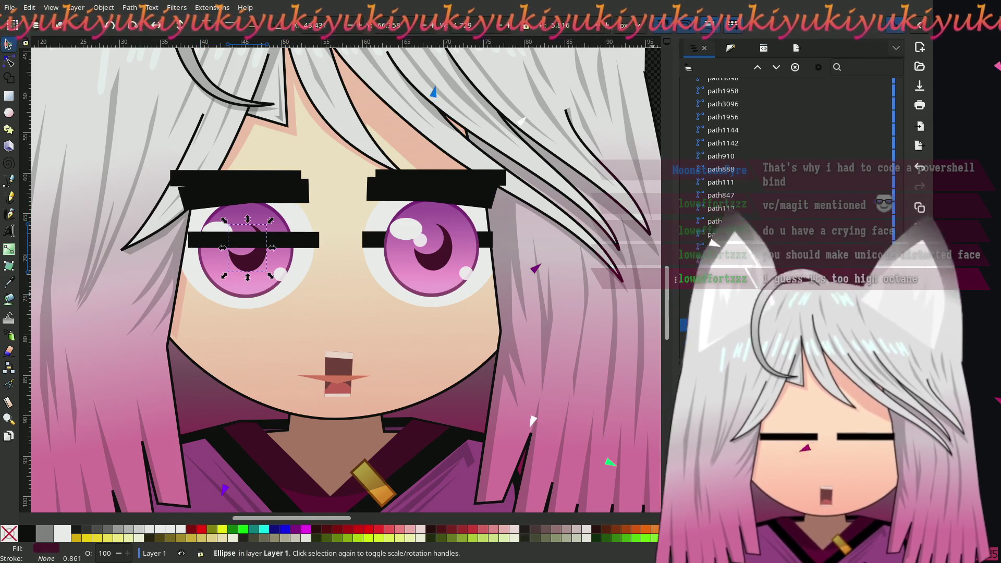
{"action": "key", "text": "shift+Tab"}
{"action": "key", "text": "shift+Tab"}
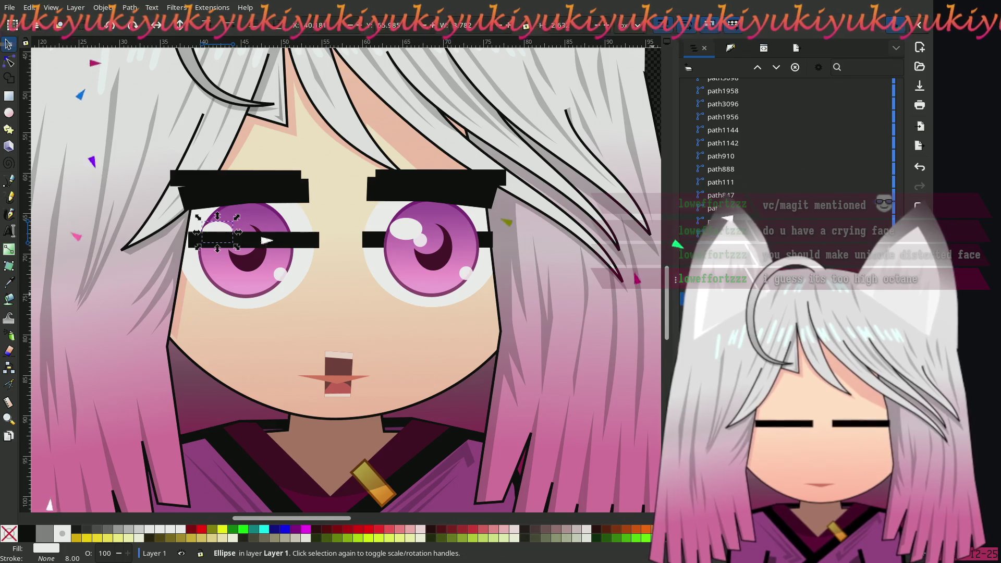
{"action": "key", "text": "Tab"}
{"action": "key", "text": "Tab"}
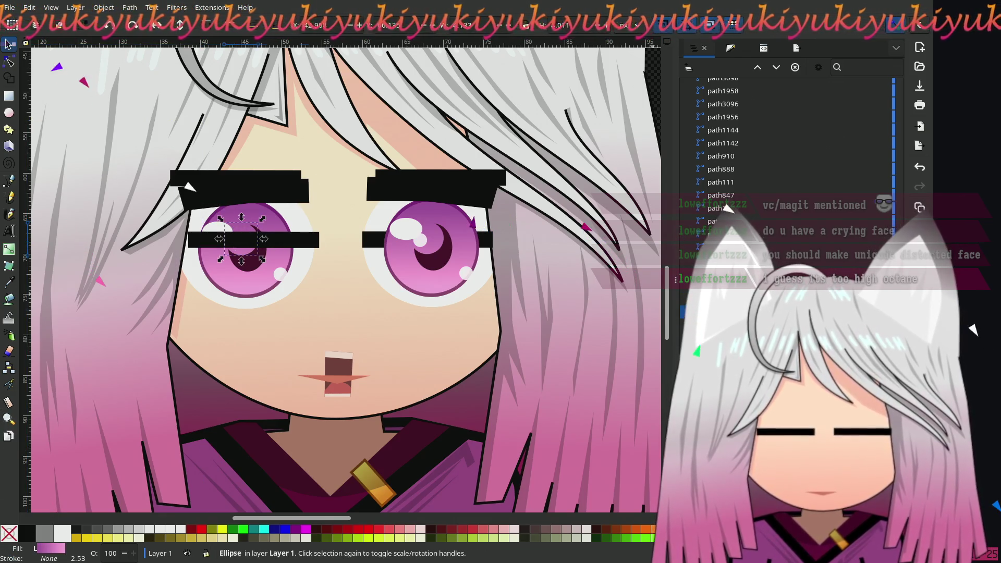
{"action": "key", "text": "Tab"}
{"action": "key", "text": "Tab"}
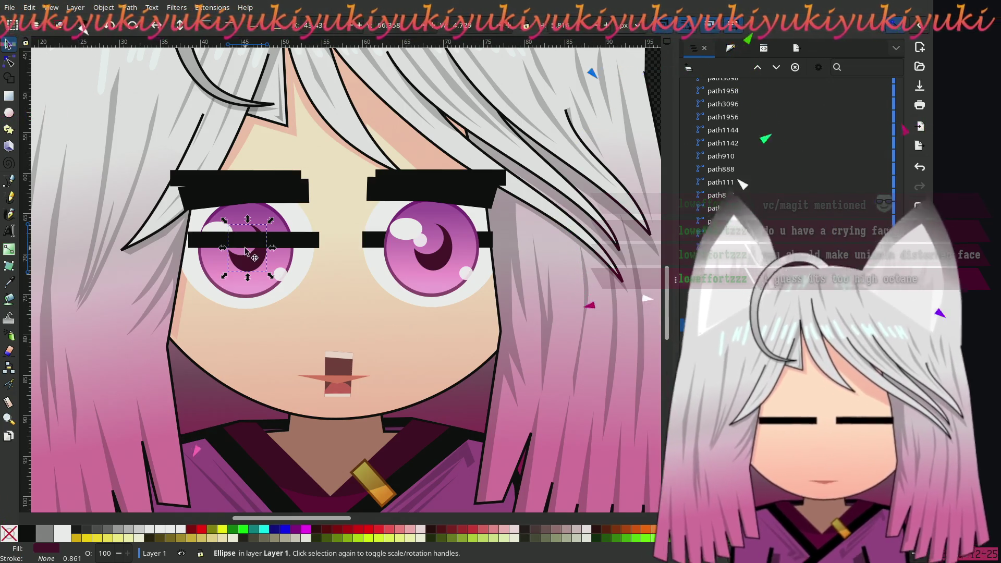
{"action": "key", "text": "Tab"}
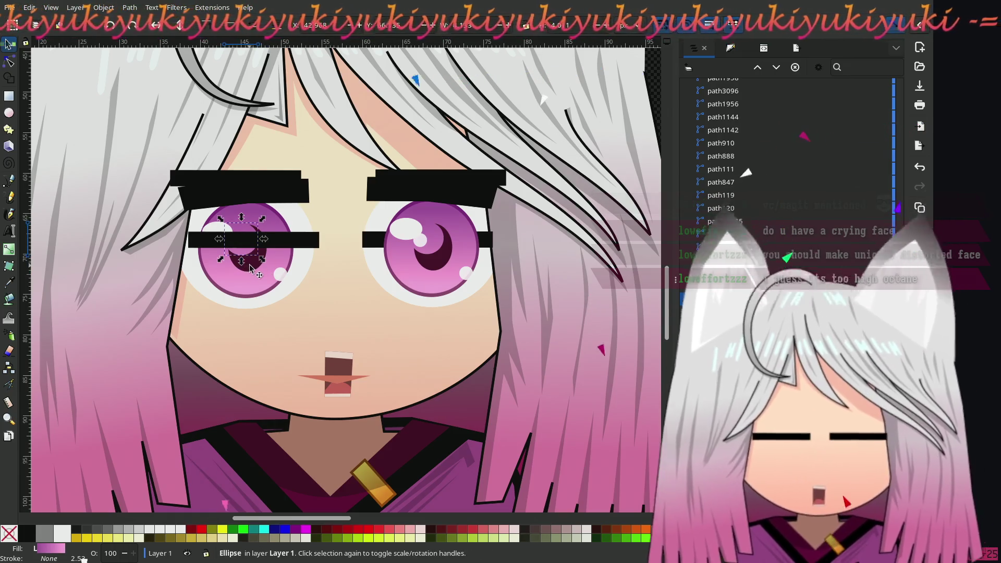
{"action": "left_click", "coordinate": [251, 267], "text": "shift"}
{"action": "right_click", "coordinate": [253, 264]}
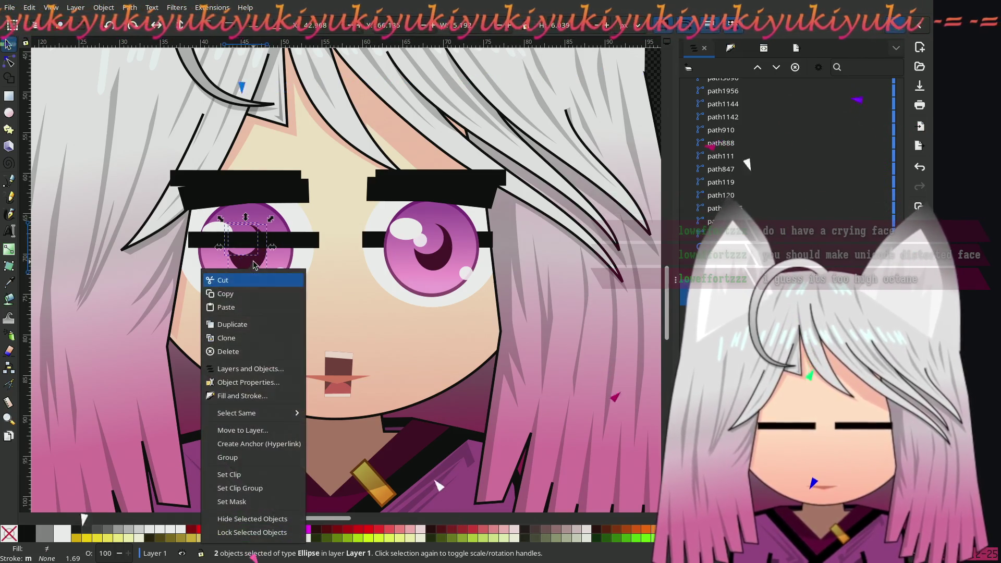
{"action": "left_click", "coordinate": [230, 519]}
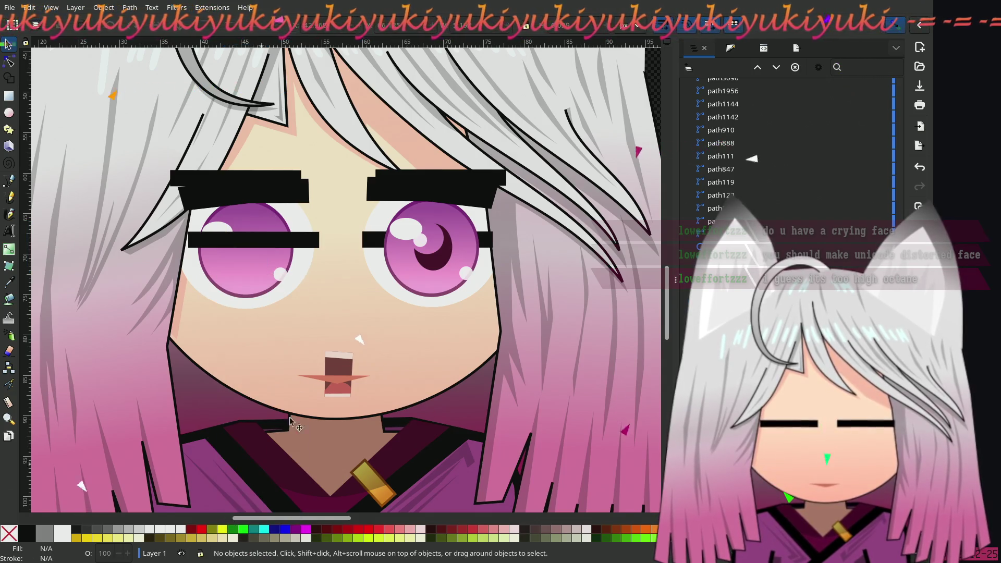
- Hide the remaining small circle and highlight in the left eye
{"action": "left_click", "coordinate": [280, 274]}
{"action": "left_click", "coordinate": [217, 227], "text": "shift"}
{"action": "right_click", "coordinate": [217, 228]}
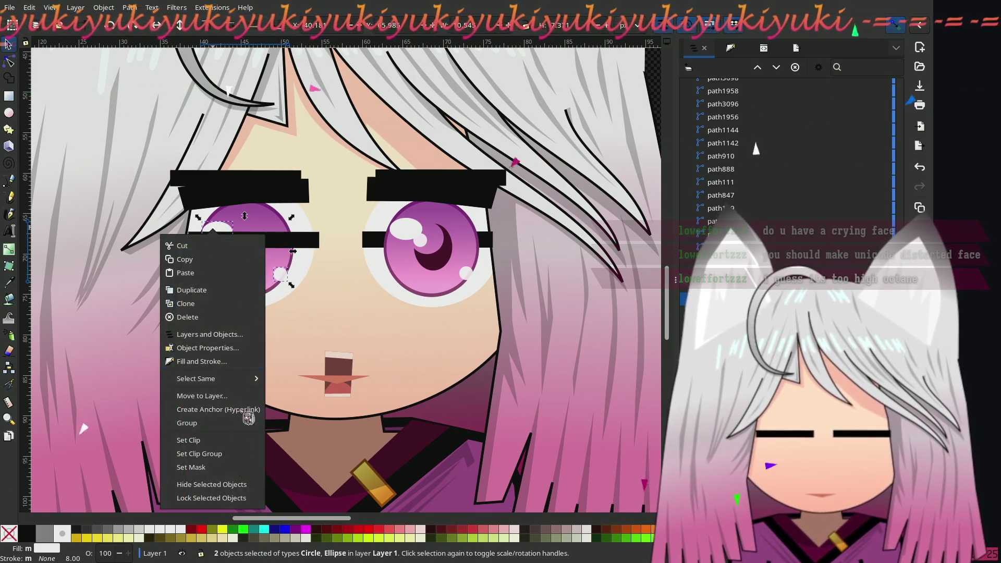
{"action": "left_click", "coordinate": [211, 484]}
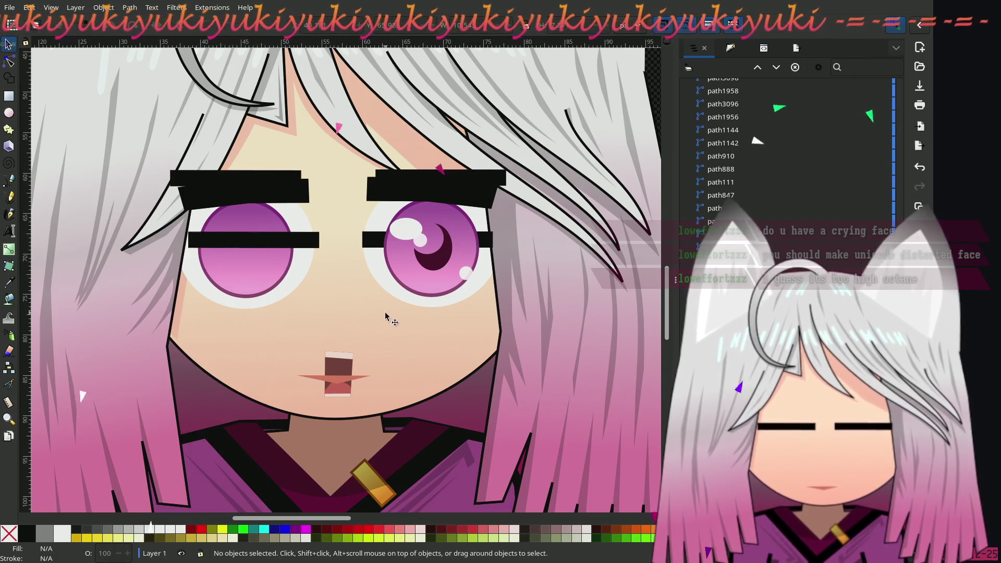
- Hide the right eye's five pupil and highlight shapes, including circle195, ellipse193 and ellipse192
{"action": "left_click", "coordinate": [414, 240]}
{"action": "left_click", "coordinate": [419, 244], "text": "shift"}
{"action": "left_click", "coordinate": [465, 273], "text": "shift"}
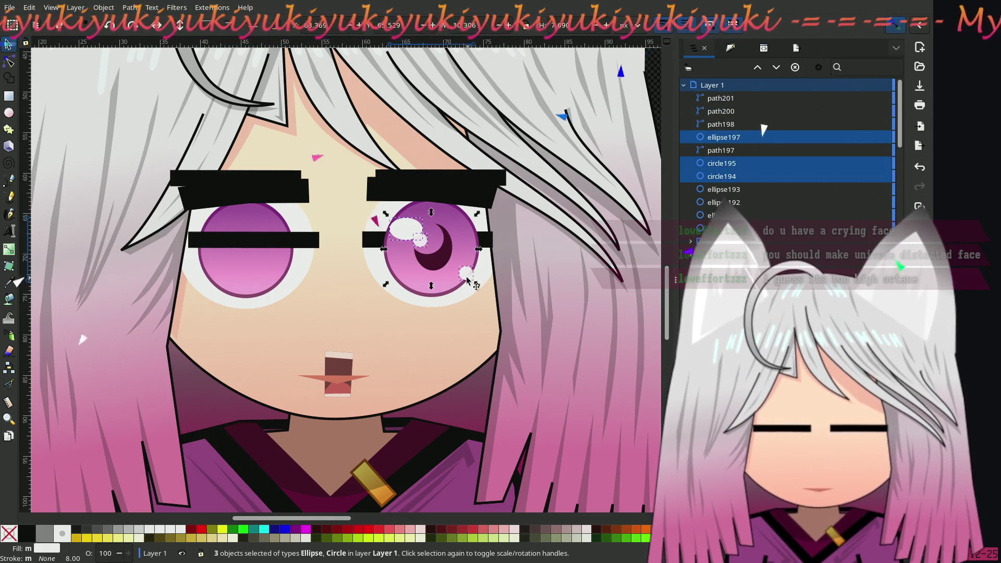
{"action": "left_click", "coordinate": [432, 239], "text": "shift"}
{"action": "left_click", "coordinate": [440, 267], "text": "shift"}
{"action": "right_click", "coordinate": [440, 268]}
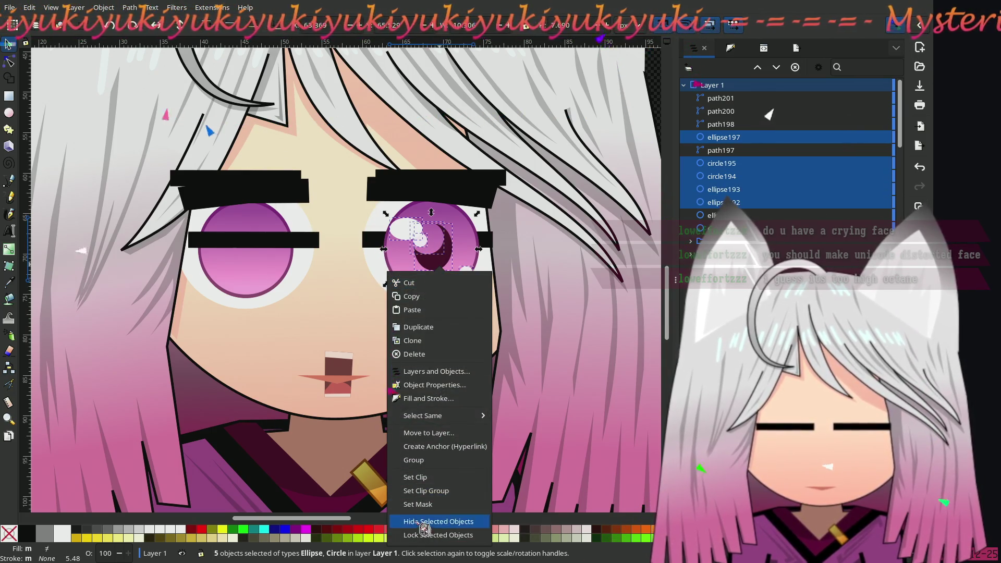
{"action": "left_click", "coordinate": [425, 521]}
{"action": "left_click", "coordinate": [278, 244]}
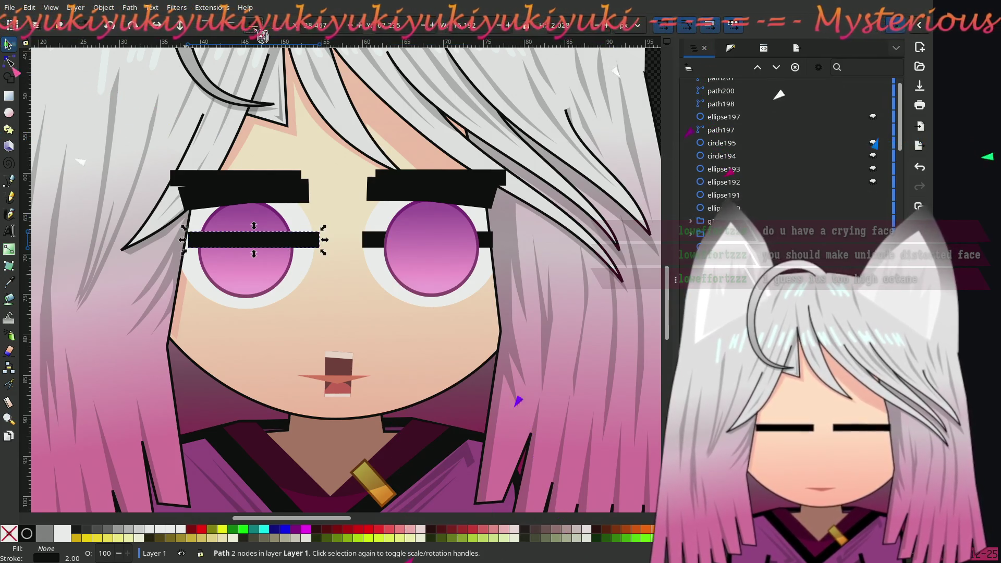
- Hide the small white circle and both gradient irises
{"action": "left_click", "coordinate": [235, 241]}
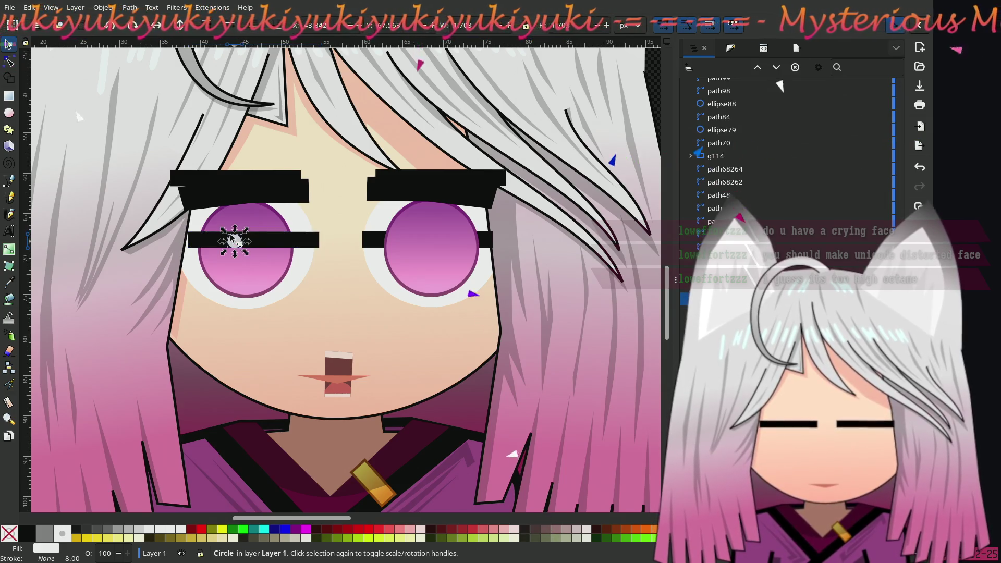
{"action": "right_click", "coordinate": [237, 248]}
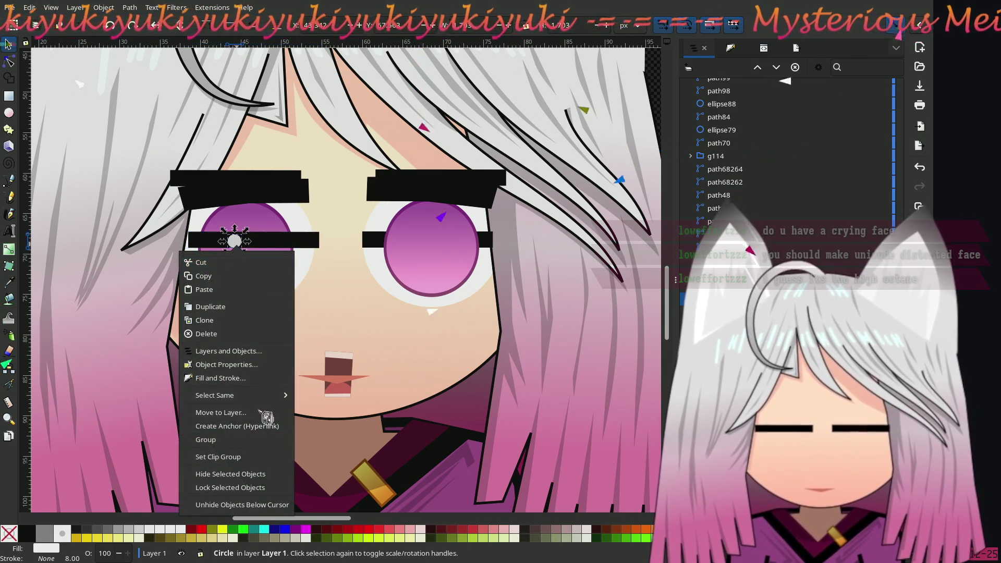
{"action": "left_click", "coordinate": [252, 475]}
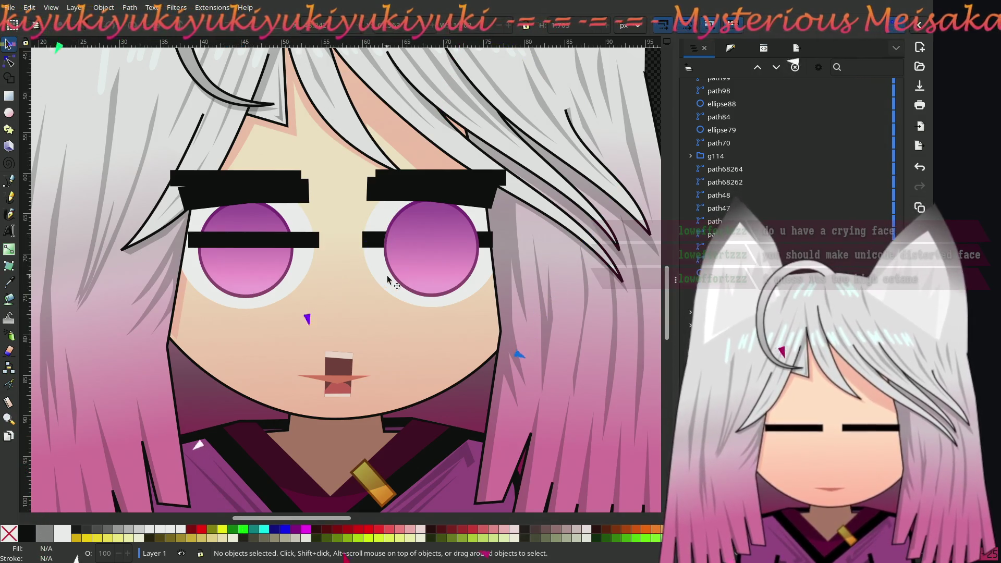
{"action": "left_click", "coordinate": [263, 264]}
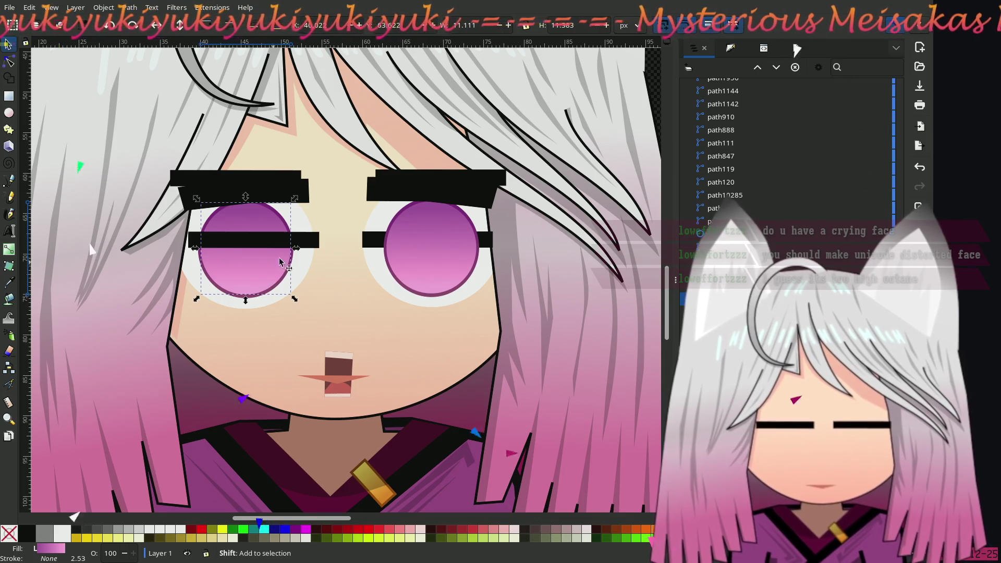
{"action": "left_click", "coordinate": [416, 248], "text": "shift"}
{"action": "right_click", "coordinate": [357, 245]}
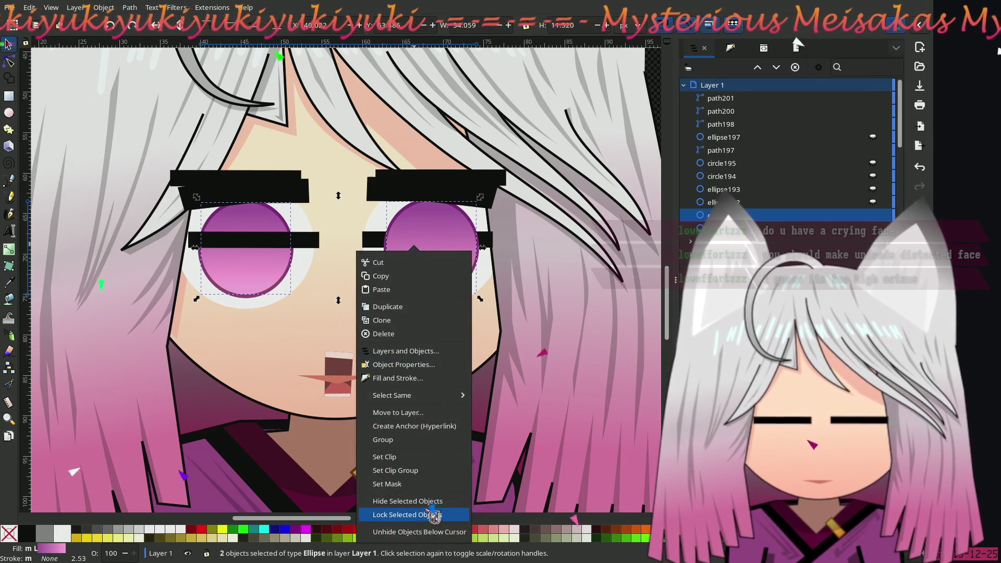
{"action": "left_click", "coordinate": [426, 503]}
- Hide both dark purple irises and the two white eye shapes
{"action": "left_click", "coordinate": [440, 256]}
{"action": "left_click", "coordinate": [261, 260], "text": "shift"}
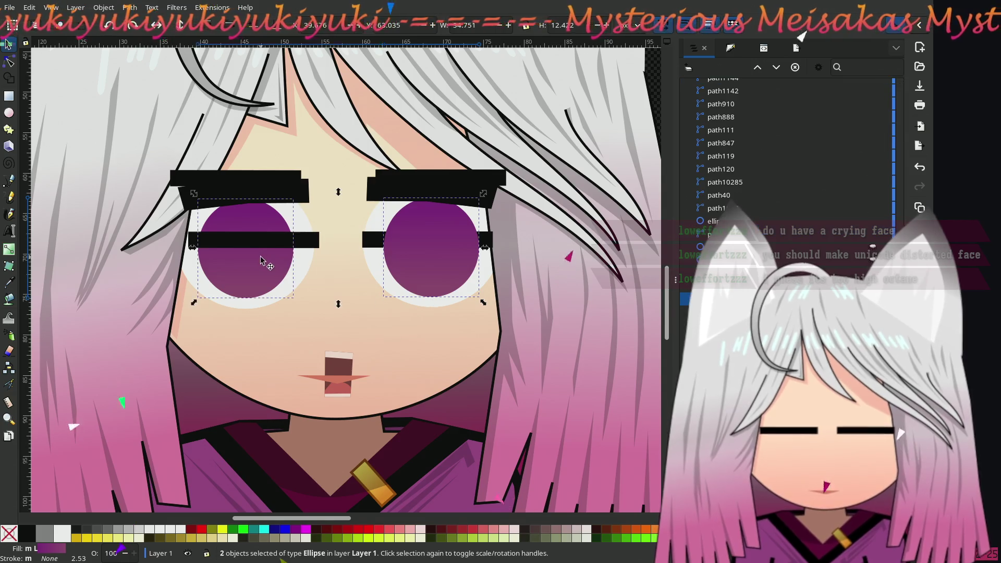
{"action": "right_click", "coordinate": [269, 270]}
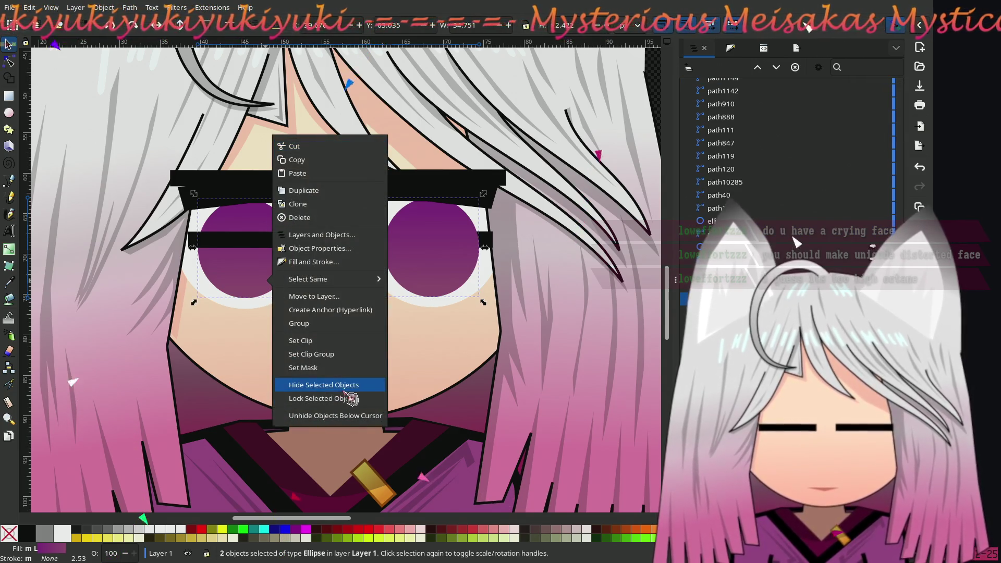
{"action": "left_click", "coordinate": [336, 385]}
{"action": "left_click", "coordinate": [396, 267]}
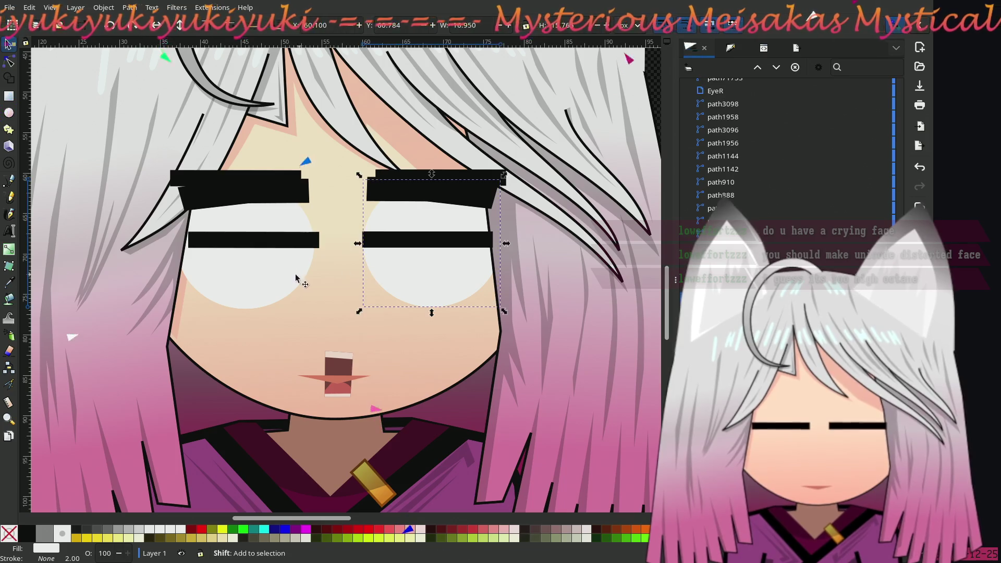
{"action": "left_click", "coordinate": [250, 263], "text": "shift"}
{"action": "right_click", "coordinate": [369, 191]}
{"action": "left_click", "coordinate": [443, 450]}
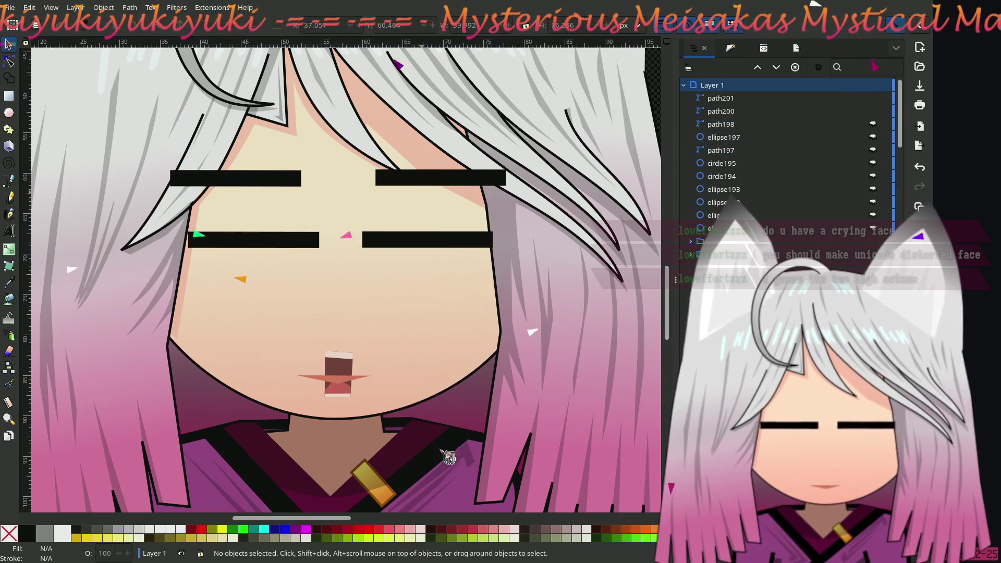
- Hide both eyebrows, leaving only the black eye bars
{"action": "left_click", "coordinate": [268, 182]}
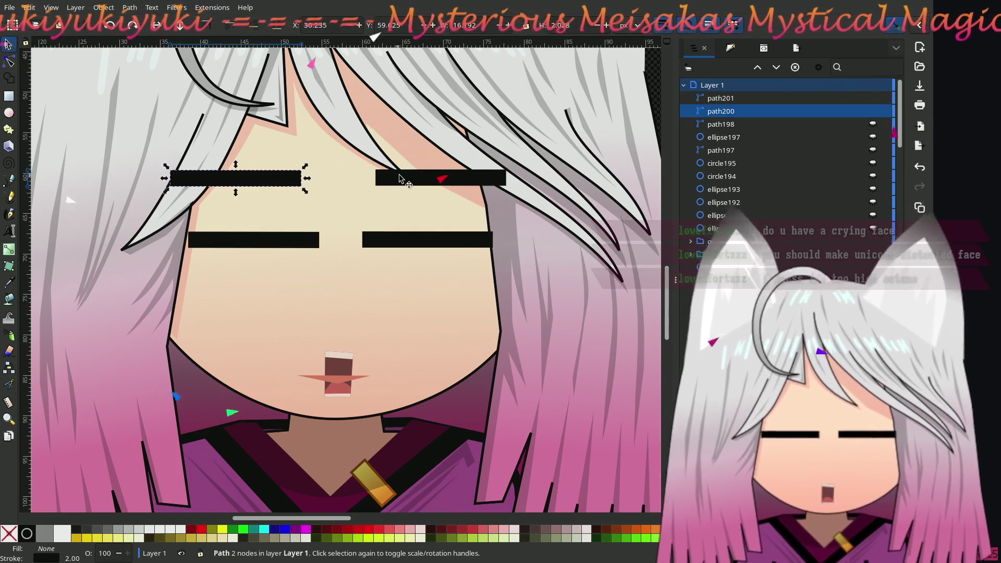
{"action": "left_click", "coordinate": [409, 179], "text": "shift"}
{"action": "right_click", "coordinate": [410, 183]}
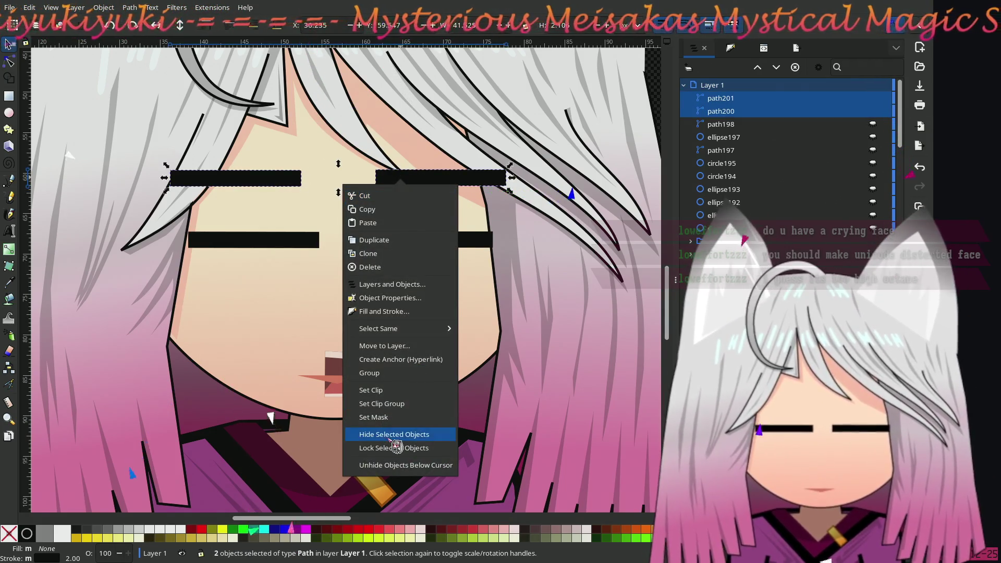
{"action": "left_click", "coordinate": [386, 434]}
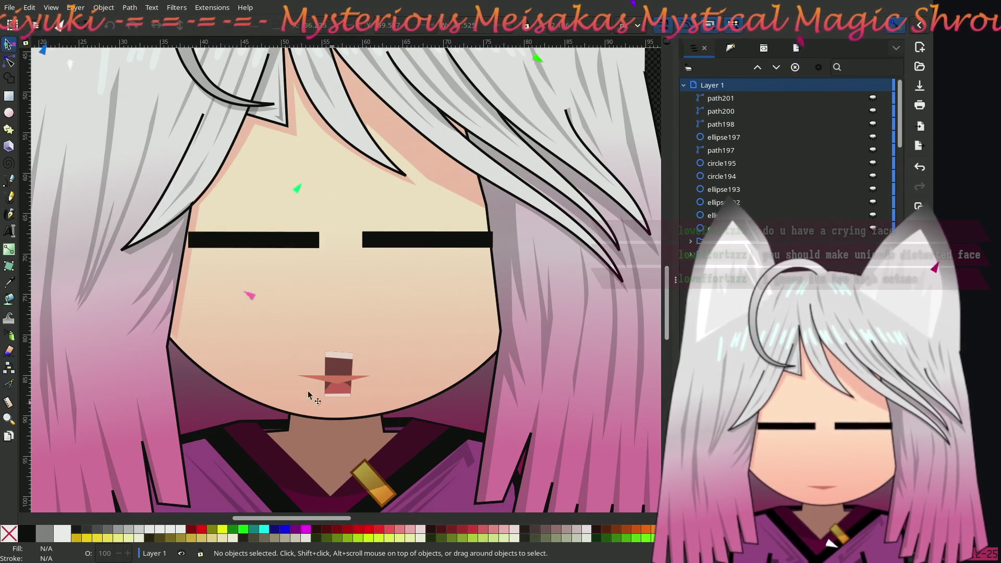
{"action": "left_click_drag", "start_coordinate": [264, 370], "coordinate": [269, 295]}
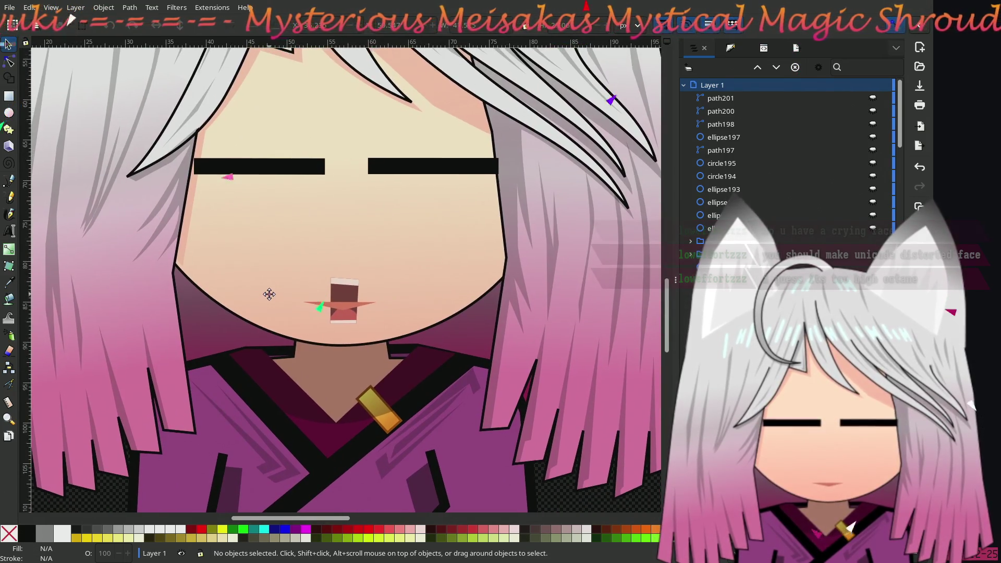
{"action": "scroll", "coordinate": [270, 297], "scroll_direction": "down", "scroll_amount": 3}
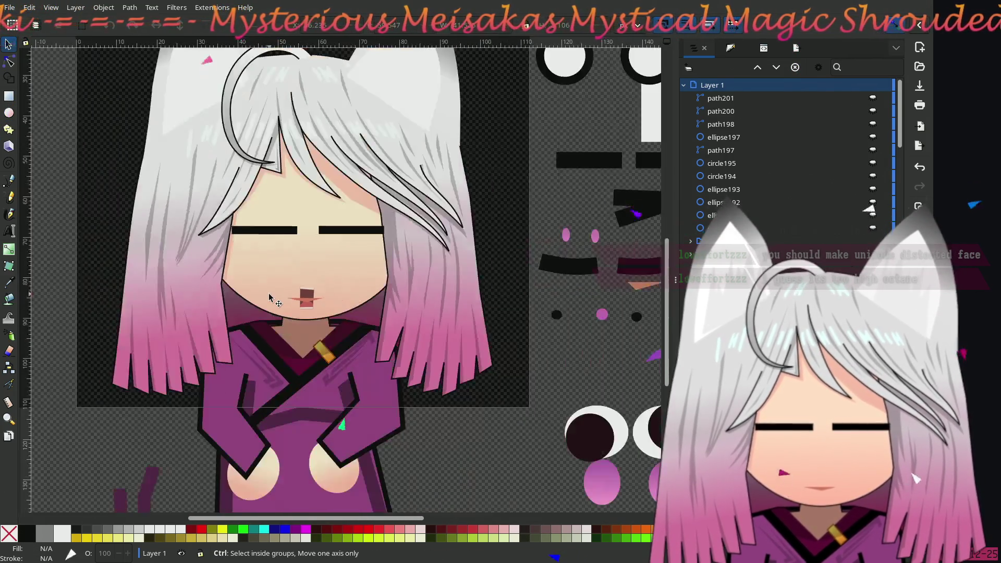
{"action": "scroll", "coordinate": [287, 271], "scroll_direction": "up", "scroll_amount": 1}
{"action": "scroll", "coordinate": [308, 288], "scroll_direction": "down", "scroll_amount": 4}
{"action": "scroll", "coordinate": [295, 284], "scroll_direction": "up", "scroll_amount": 5}
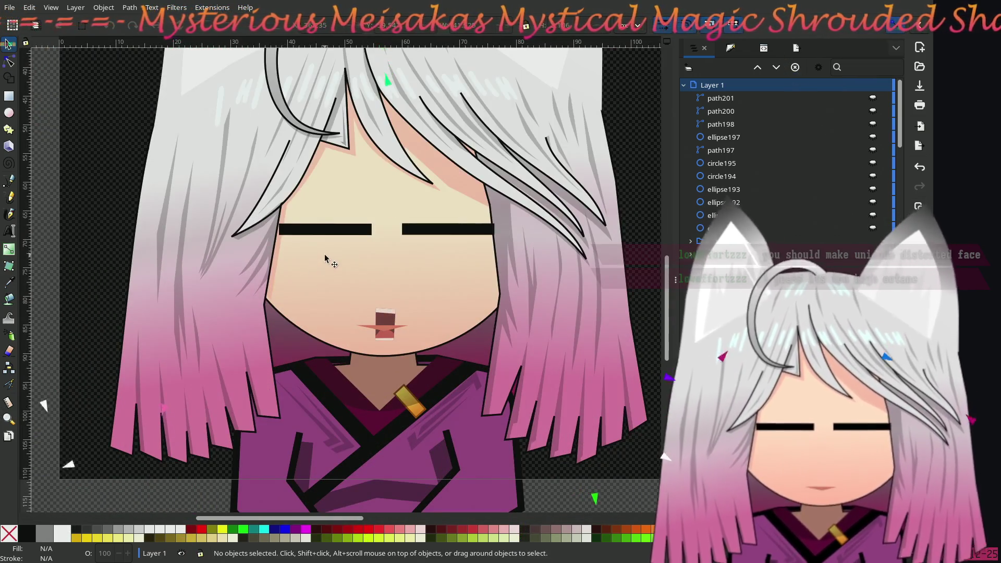
{"action": "left_click_drag", "start_coordinate": [328, 252], "coordinate": [271, 304]}
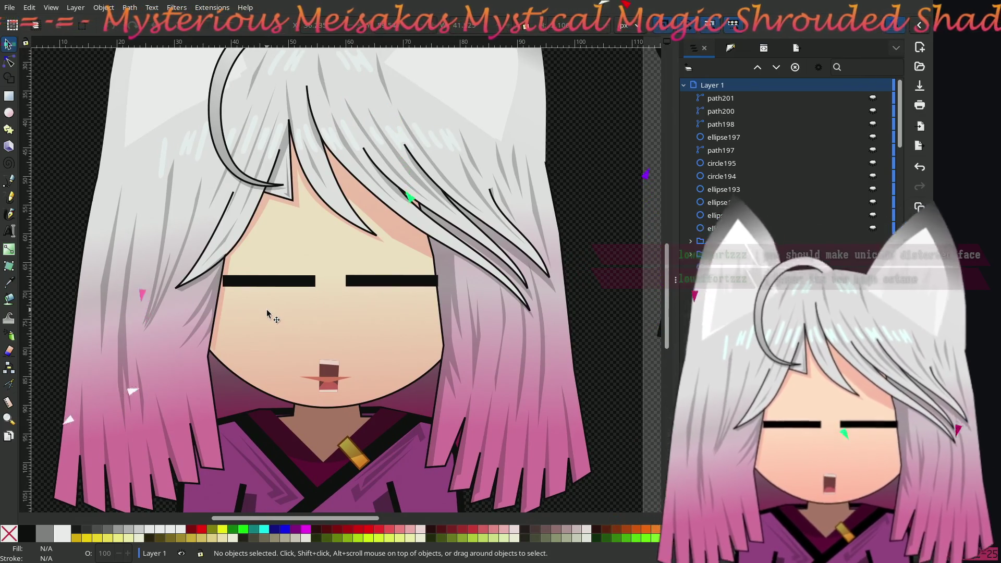
{"action": "mouse_move", "coordinate": [267, 309]}
{"action": "left_mouse_down"}
{"action": "mouse_move", "coordinate": [298, 297]}
{"action": "mouse_move", "coordinate": [285, 275]}
{"action": "left_mouse_up"}
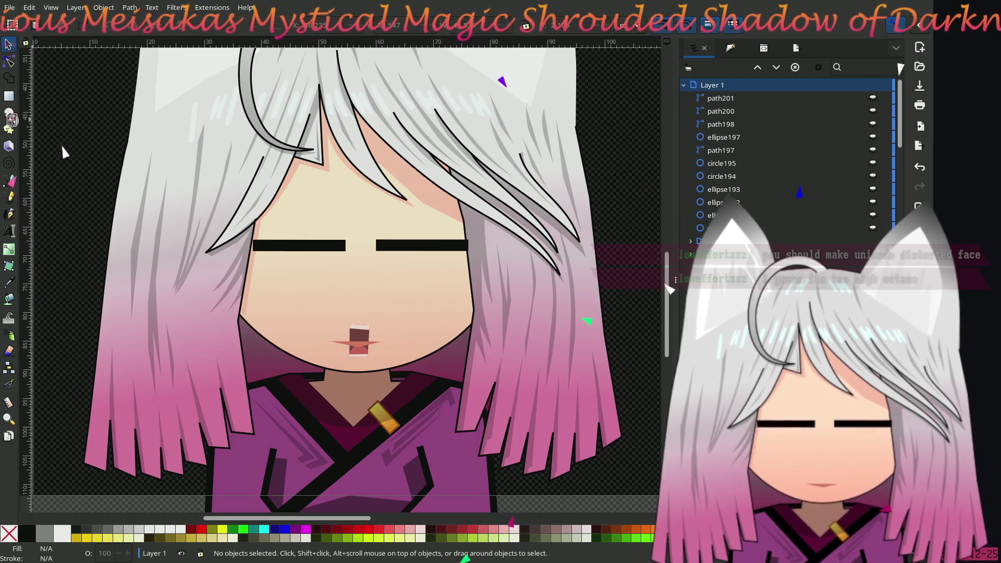
{"action": "left_click", "coordinate": [13, 183]}
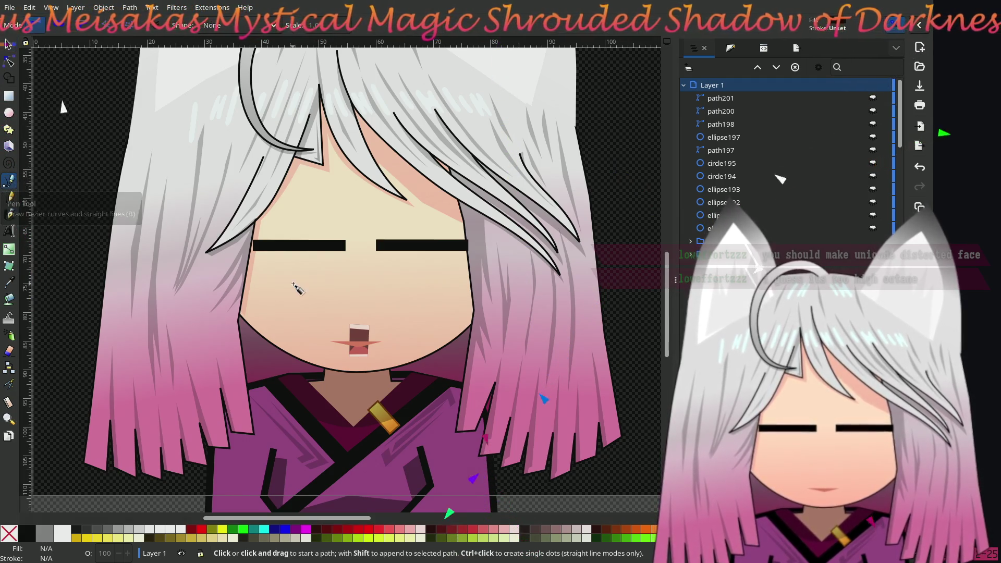
- Draw a closed Pen-tool bar from under the left eye down to the page bottom as a tear
{"action": "left_click", "coordinate": [281, 250]}
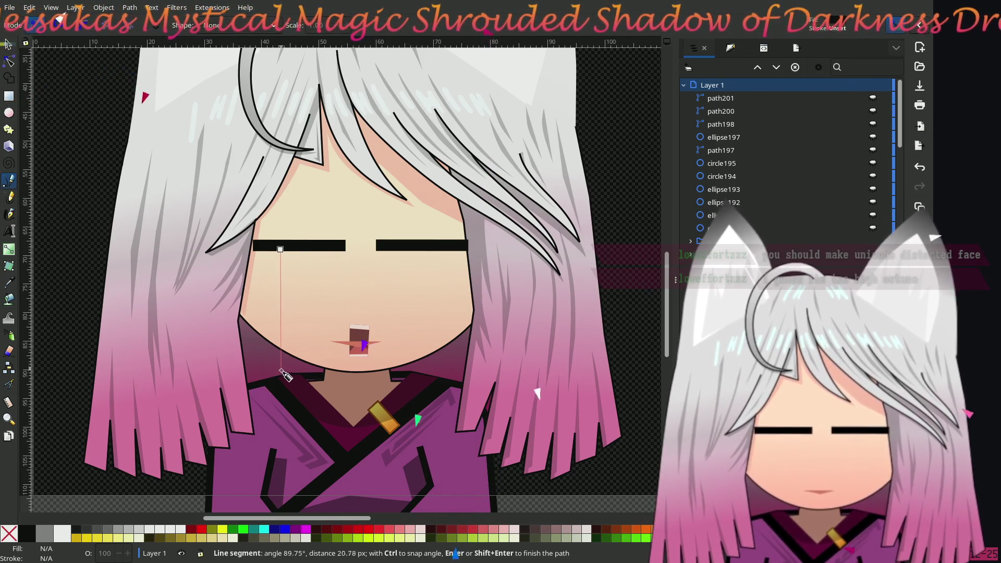
{"action": "left_click", "coordinate": [277, 348]}
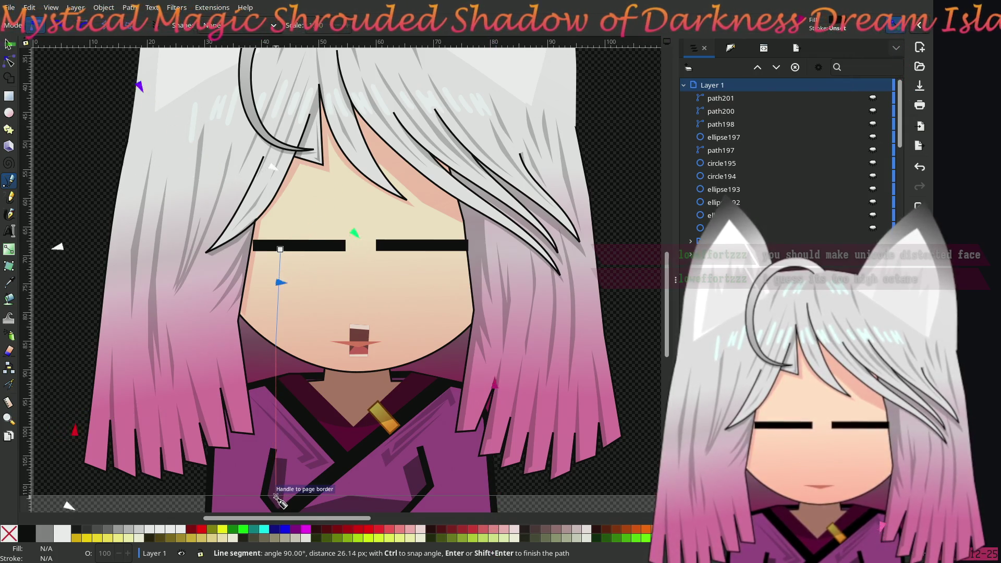
{"action": "left_click", "coordinate": [277, 495]}
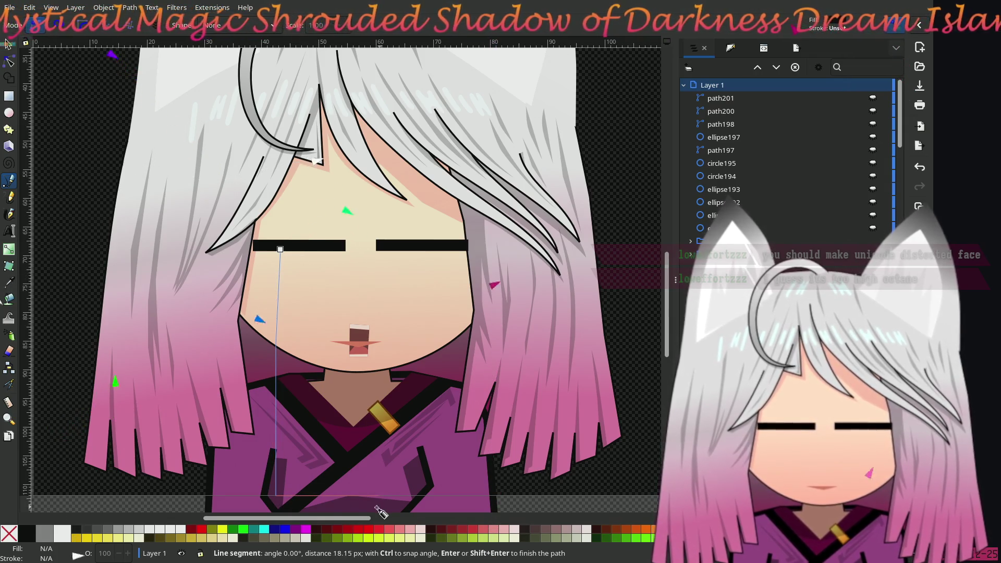
{"action": "left_click", "coordinate": [317, 497]}
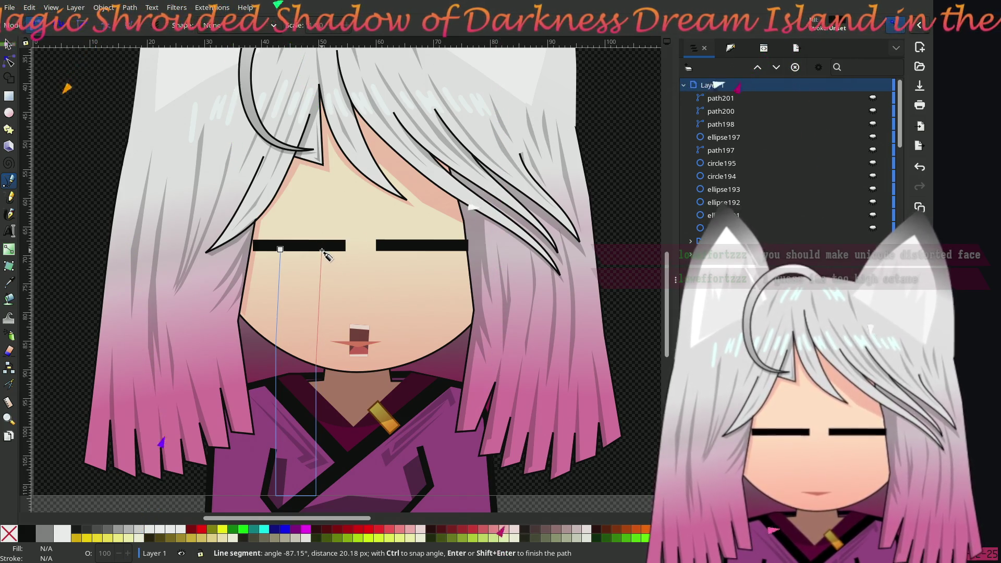
{"action": "left_click", "coordinate": [319, 251]}
{"action": "left_click", "coordinate": [281, 250]}
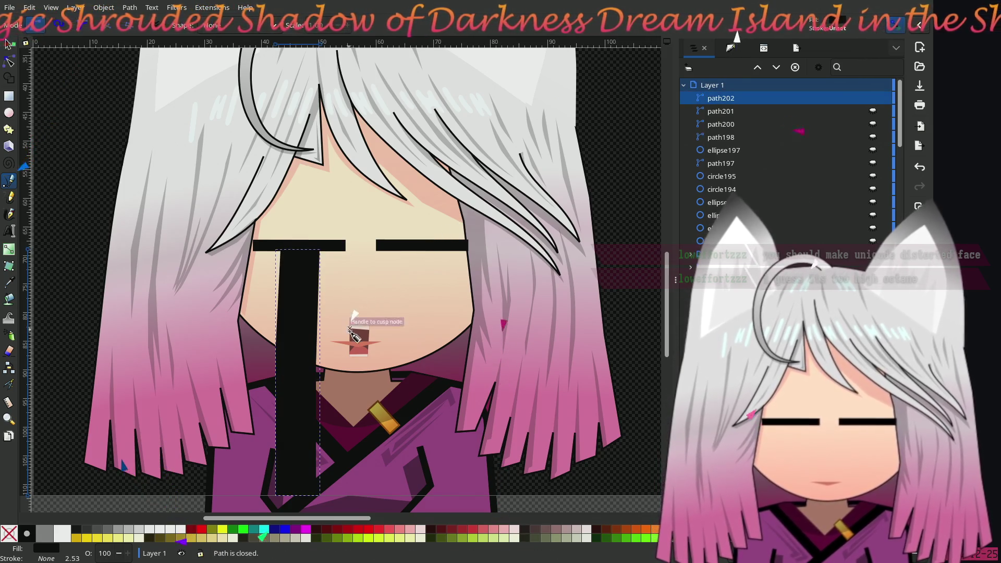
{"action": "left_click", "coordinate": [730, 50]}
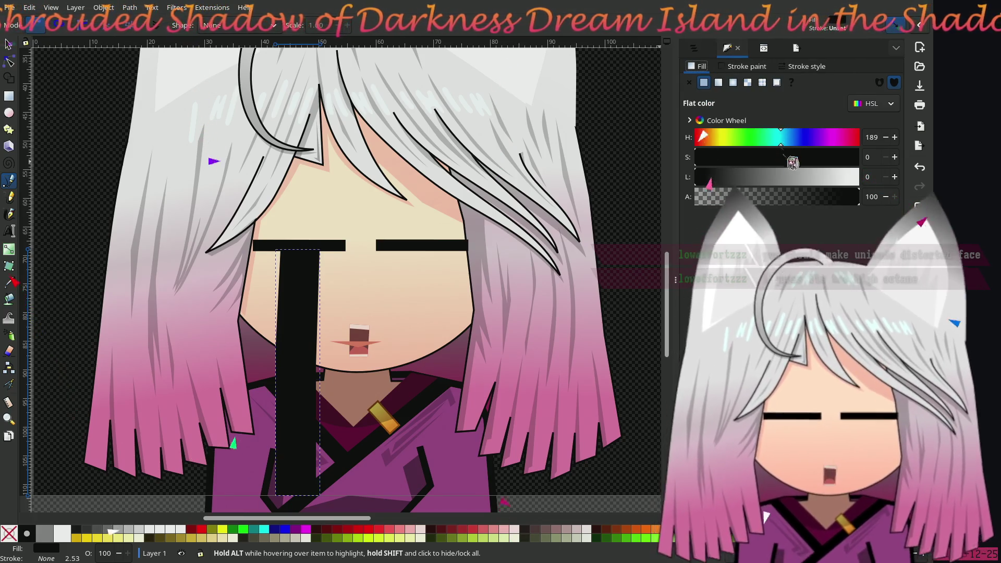
- Change the tear fill from black to a sky-blue hue around 199
{"action": "left_click", "coordinate": [785, 177]}
{"action": "left_click", "coordinate": [767, 178]}
{"action": "left_click", "coordinate": [775, 157]}
{"action": "left_click", "coordinate": [780, 137]}
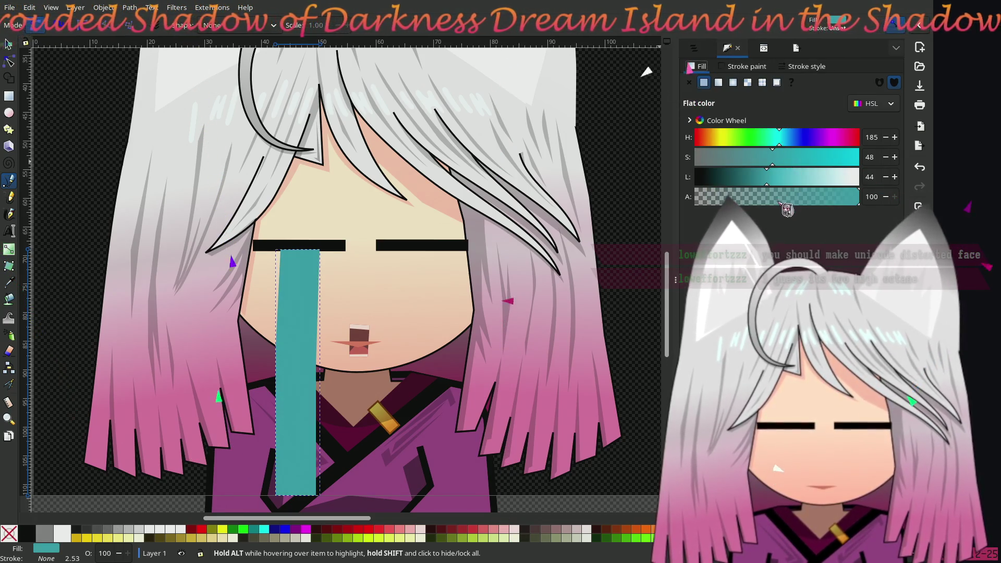
{"action": "left_click_drag", "start_coordinate": [784, 178], "coordinate": [829, 187]}
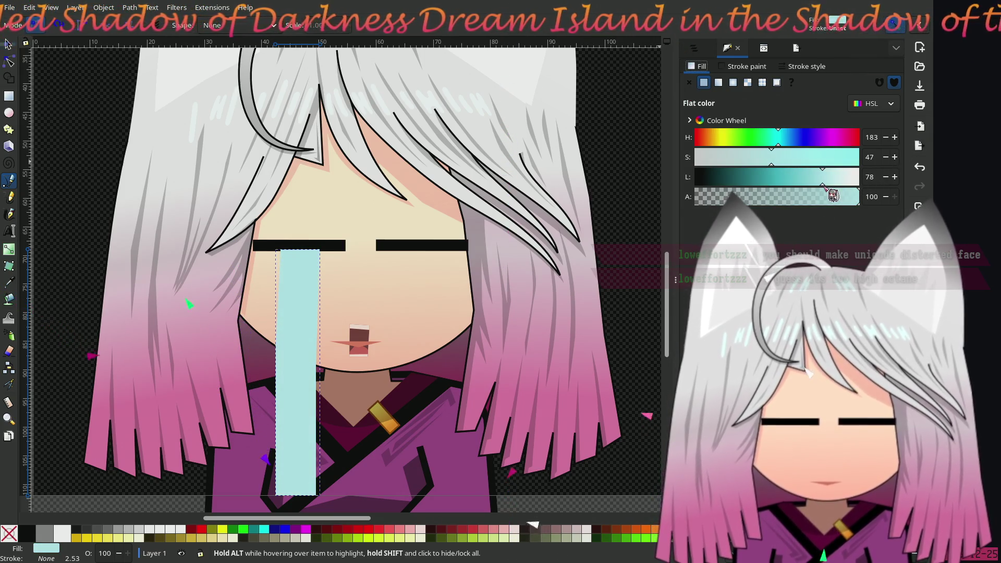
{"action": "left_click_drag", "start_coordinate": [834, 196], "coordinate": [826, 194]}
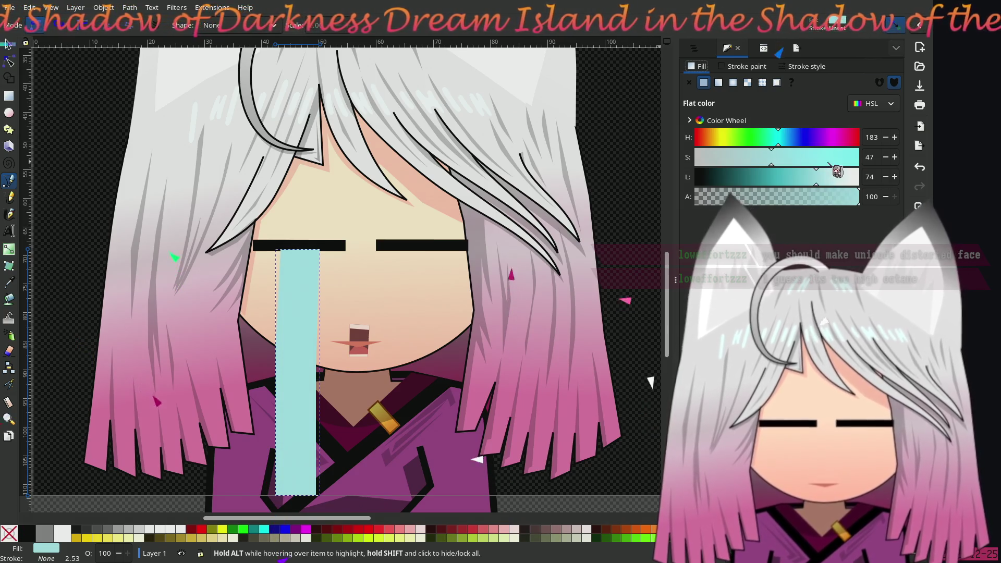
{"action": "left_click", "coordinate": [833, 163]}
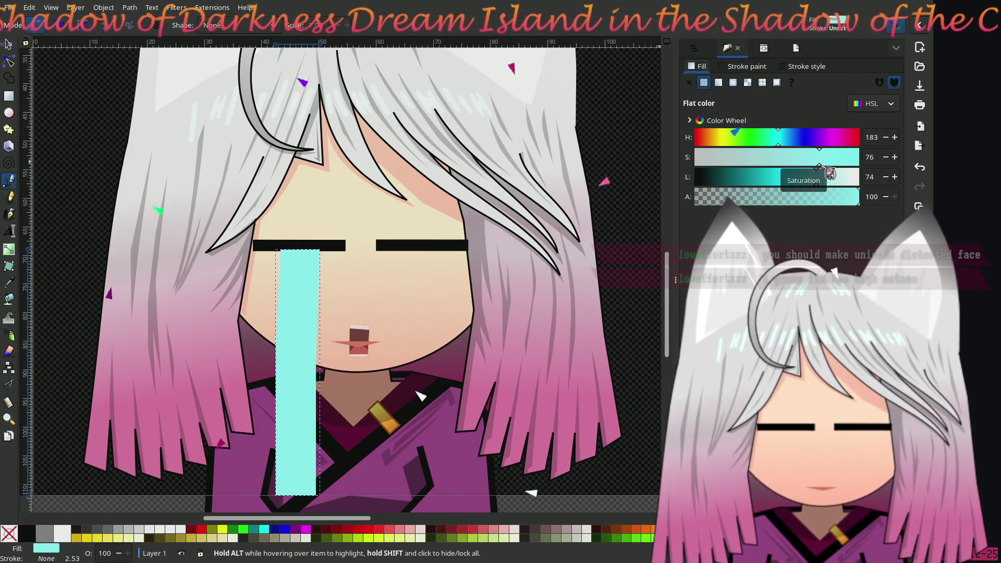
{"action": "left_click", "coordinate": [788, 143]}
{"action": "left_click_drag", "start_coordinate": [788, 144], "coordinate": [792, 145]}
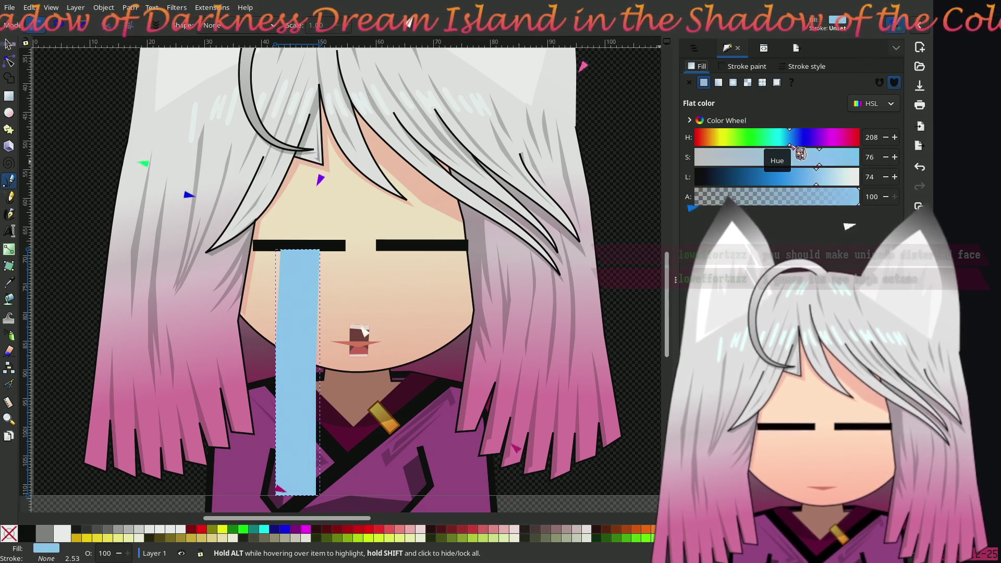
{"action": "left_click", "coordinate": [788, 146]}
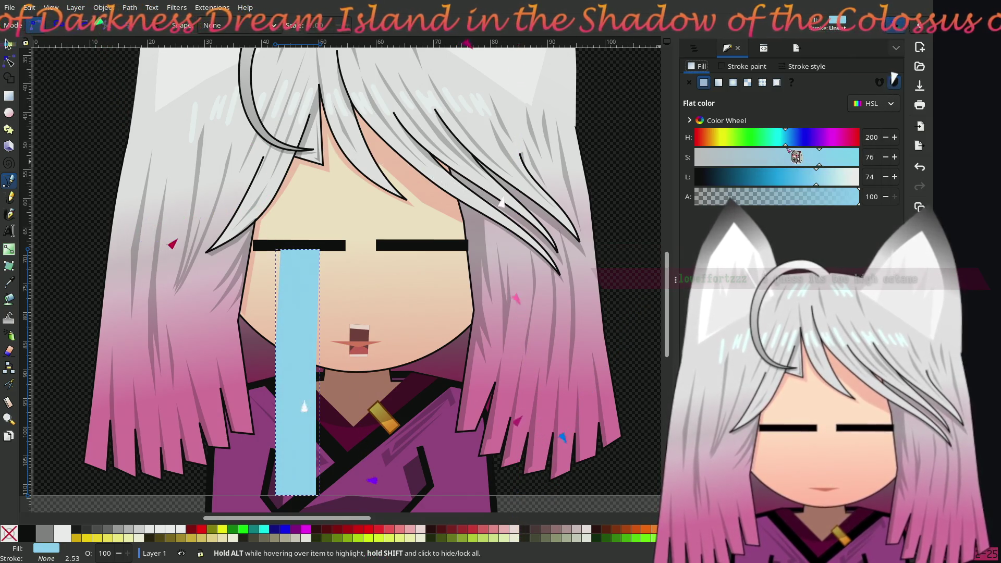
- Lower the tear colour's saturation to 51 and set its lightness to 75
{"action": "left_click", "coordinate": [815, 157]}
{"action": "left_click_drag", "start_coordinate": [813, 167], "coordinate": [792, 169]}
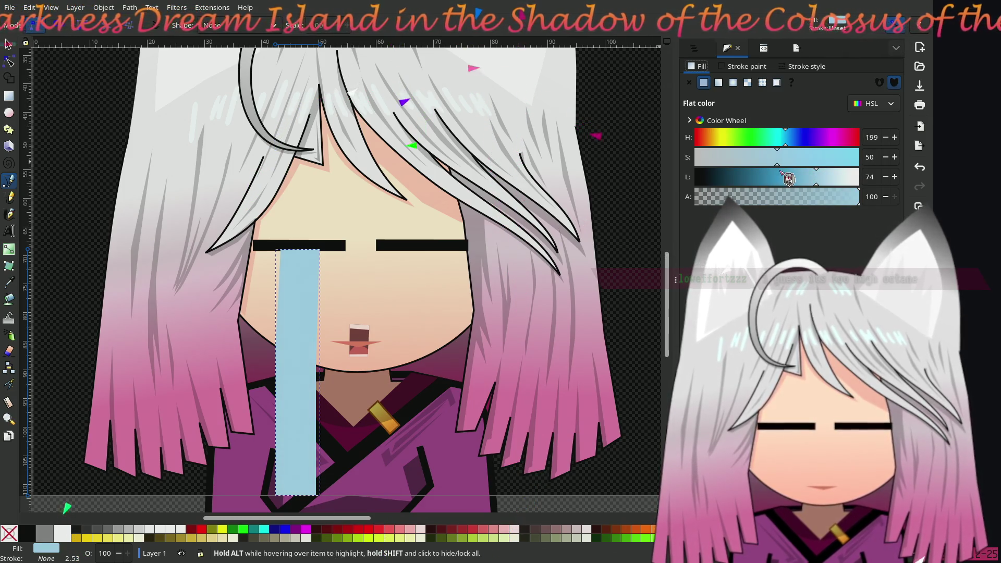
{"action": "left_click_drag", "start_coordinate": [822, 182], "coordinate": [818, 183]}
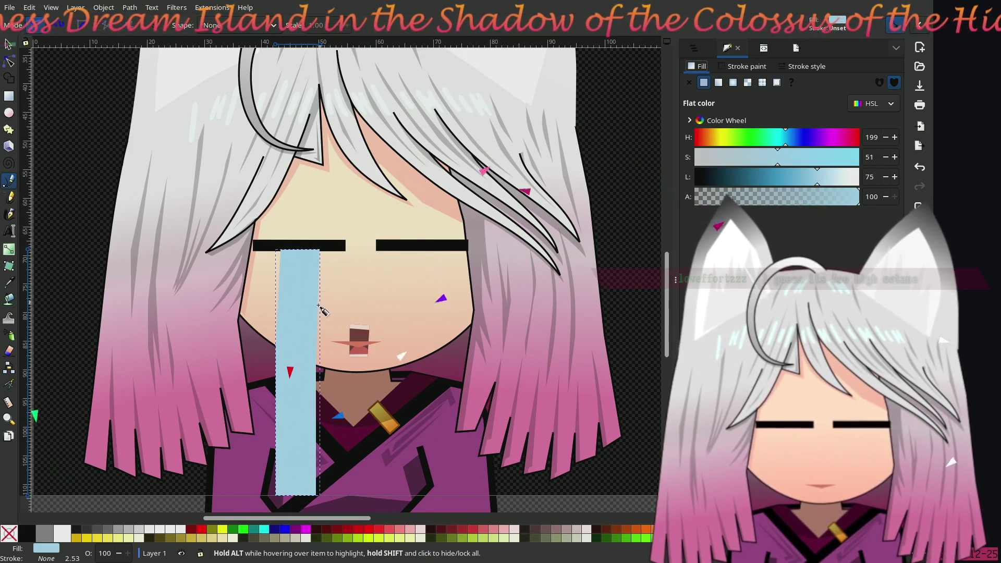
{"action": "scroll", "coordinate": [339, 321], "scroll_direction": "up", "scroll_amount": 1}
- Widen the top of the left tear by dragging its top nodes outward
{"action": "scroll", "coordinate": [339, 320], "scroll_direction": "up", "scroll_amount": 1}
{"action": "scroll", "coordinate": [269, 298], "scroll_direction": "right", "scroll_amount": 1}
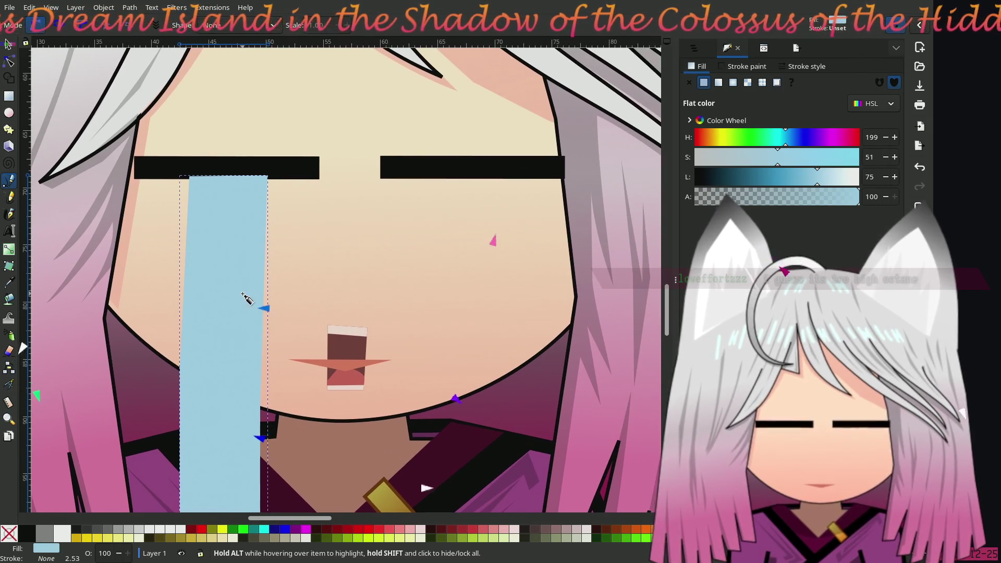
{"action": "scroll", "coordinate": [252, 276], "scroll_direction": "down", "scroll_amount": 1}
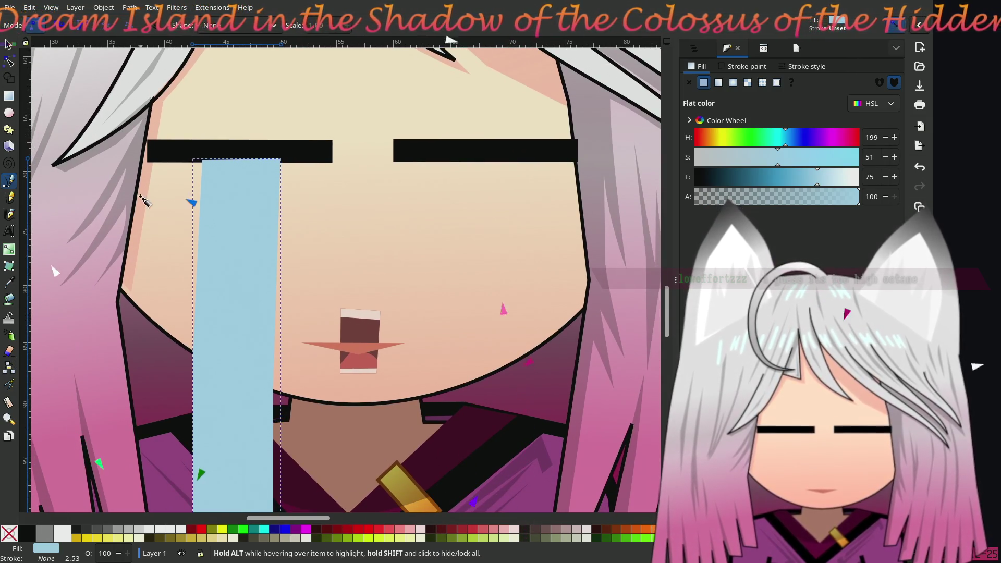
{"action": "left_click", "coordinate": [12, 48]}
{"action": "left_click", "coordinate": [12, 60]}
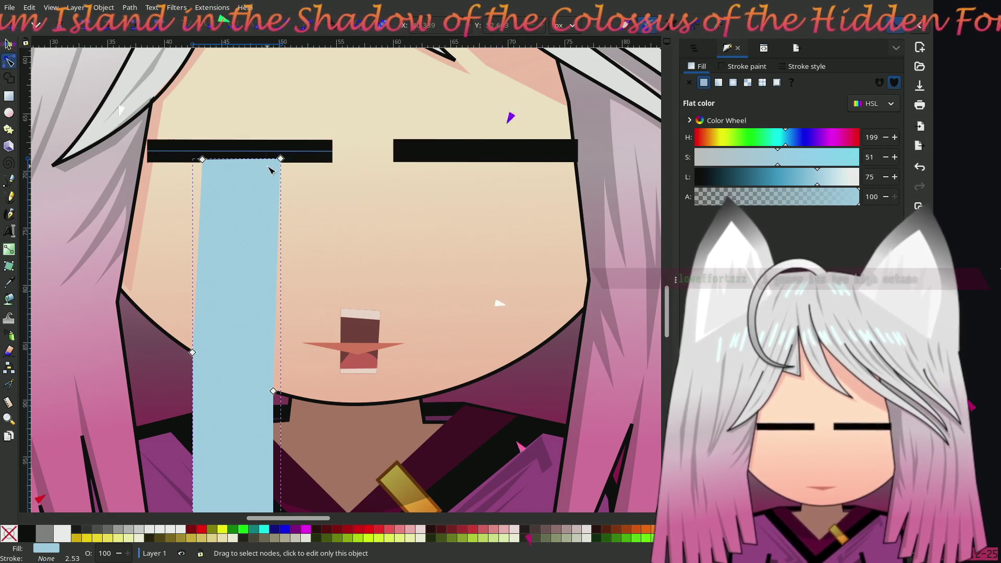
{"action": "left_click_drag", "start_coordinate": [281, 158], "coordinate": [295, 163]}
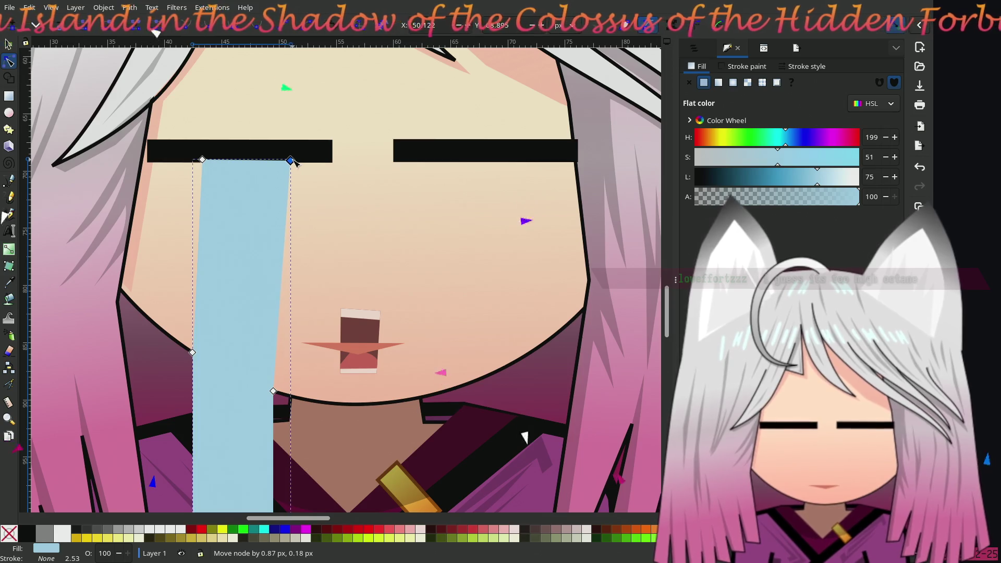
{"action": "left_click_drag", "start_coordinate": [203, 161], "coordinate": [211, 164]}
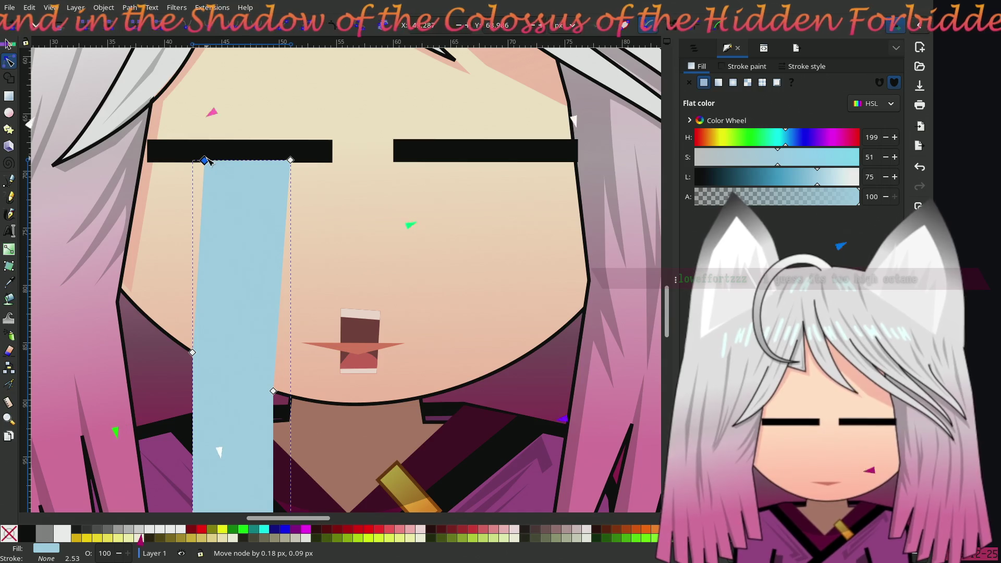
{"action": "left_click_drag", "start_coordinate": [211, 163], "coordinate": [213, 161]}
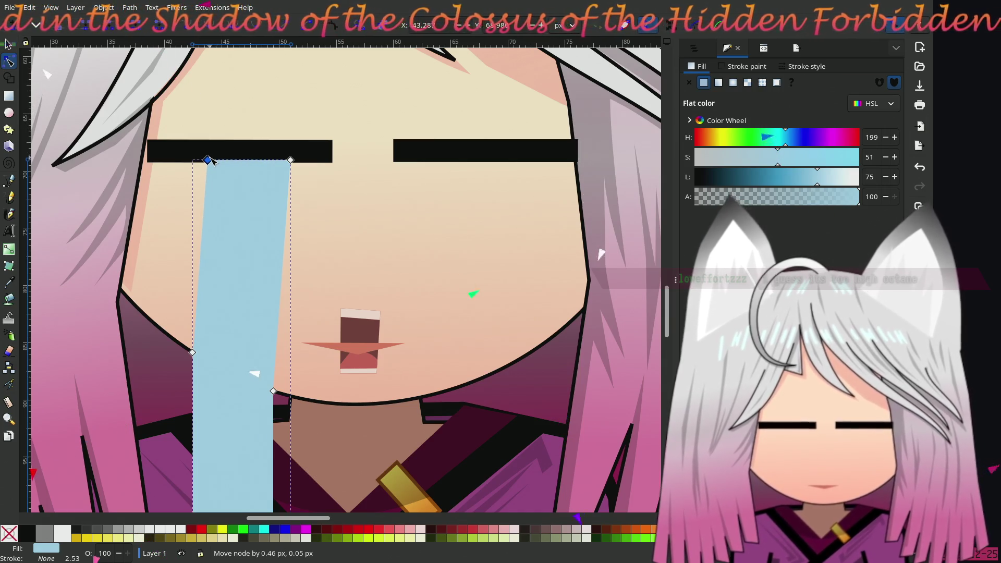
- Try lowering the tear behind the collar line, then undo to keep it on top
{"action": "left_click", "coordinate": [8, 45]}
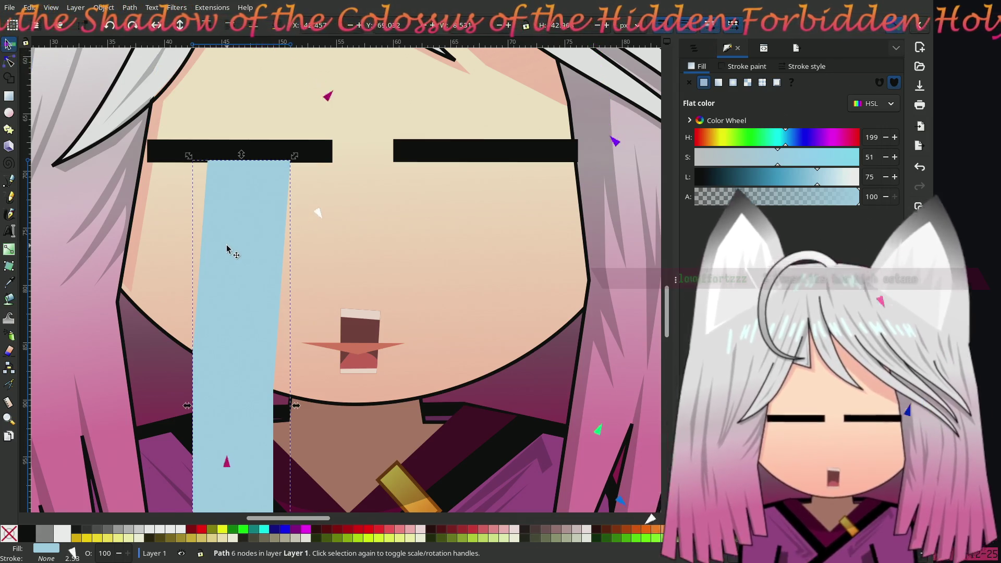
{"action": "left_click", "coordinate": [260, 30]}
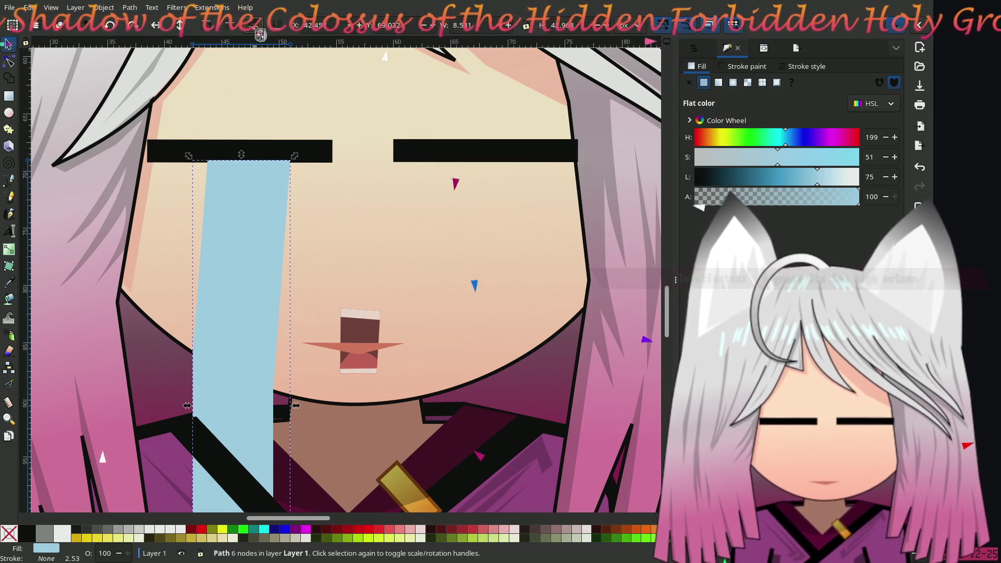
{"action": "key", "text": "ctrl+z"}
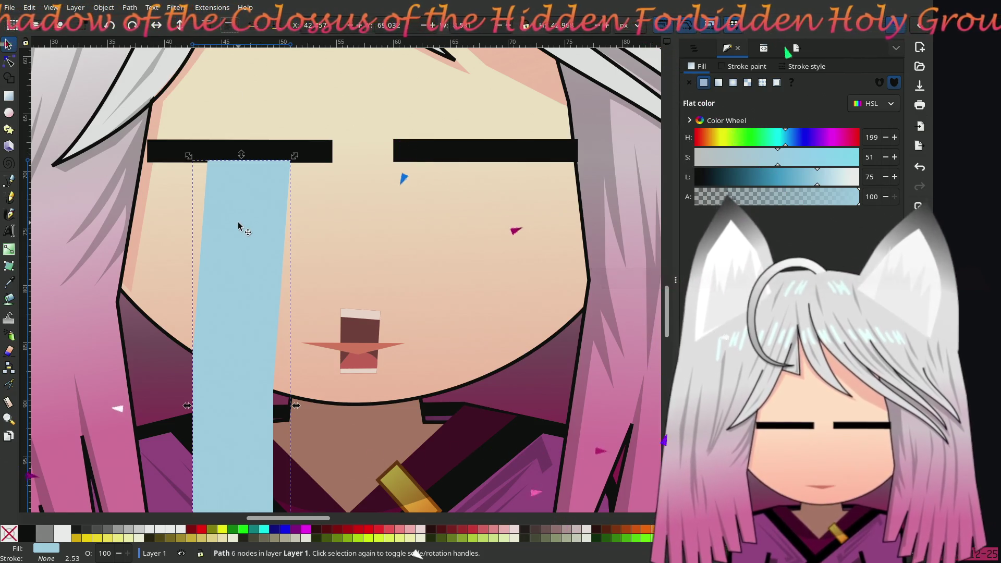
{"action": "scroll", "coordinate": [240, 225], "scroll_direction": "down", "scroll_amount": 3}
{"action": "scroll", "coordinate": [240, 224], "scroll_direction": "up", "scroll_amount": 2}
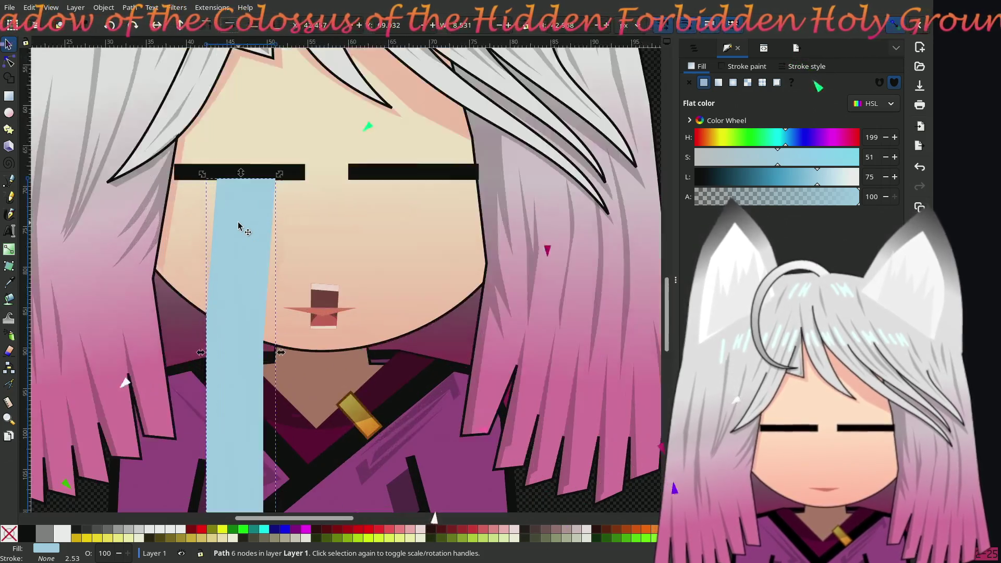
- Duplicate the tear with Ctrl+D and position the copy under the right eye
{"action": "left_click", "coordinate": [198, 172]}
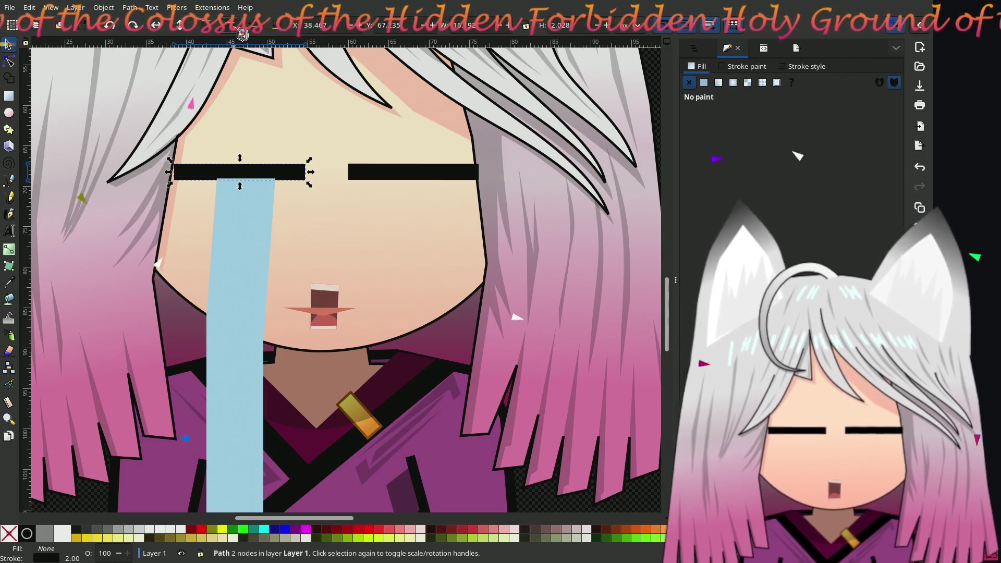
{"action": "left_click", "coordinate": [244, 259]}
{"action": "key", "text": "ctrl+d"}
{"action": "left_click_drag", "start_coordinate": [245, 260], "coordinate": [415, 232]}
{"action": "scroll", "coordinate": [415, 240], "scroll_direction": "down", "scroll_amount": 2}
{"action": "scroll", "coordinate": [409, 280], "scroll_direction": "down", "scroll_amount": 6}
{"action": "left_click_drag", "start_coordinate": [413, 286], "coordinate": [420, 295]}
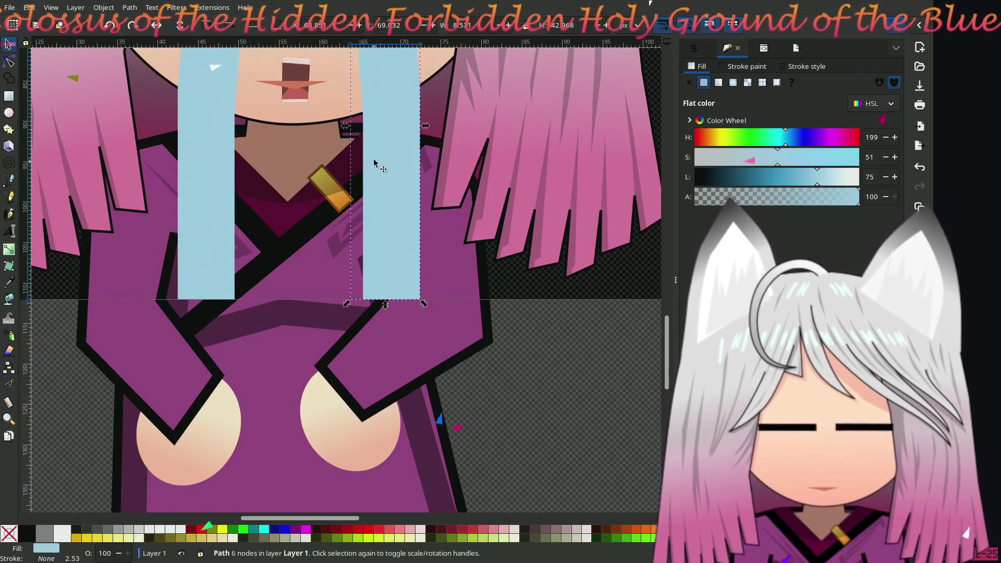
{"action": "scroll", "coordinate": [399, 313], "scroll_direction": "up", "scroll_amount": 8}
{"action": "left_click_drag", "start_coordinate": [402, 211], "coordinate": [397, 211]}
{"action": "left_click_drag", "start_coordinate": [434, 484], "coordinate": [434, 485]}
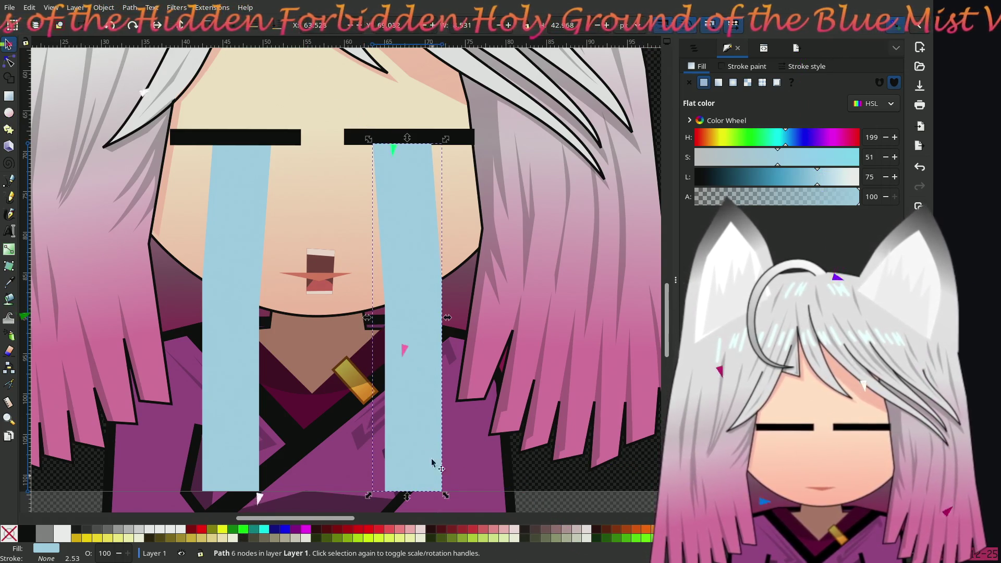
{"action": "left_click", "coordinate": [350, 141]}
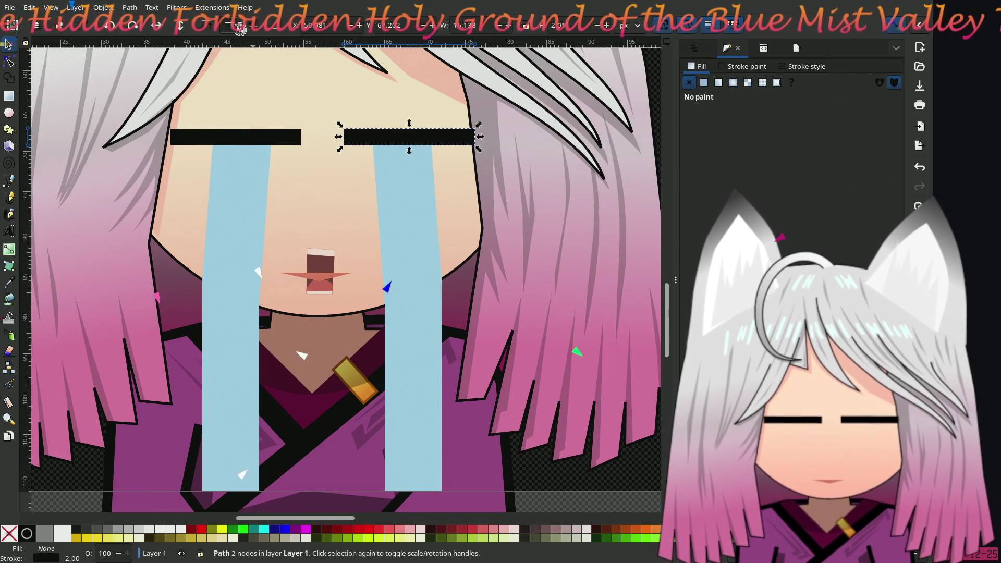
- Switch the right dock between the XML Editor and Export panels
{"action": "scroll", "coordinate": [417, 360], "scroll_direction": "up", "scroll_amount": 5}
{"action": "scroll", "coordinate": [416, 360], "scroll_direction": "up", "scroll_amount": 2}
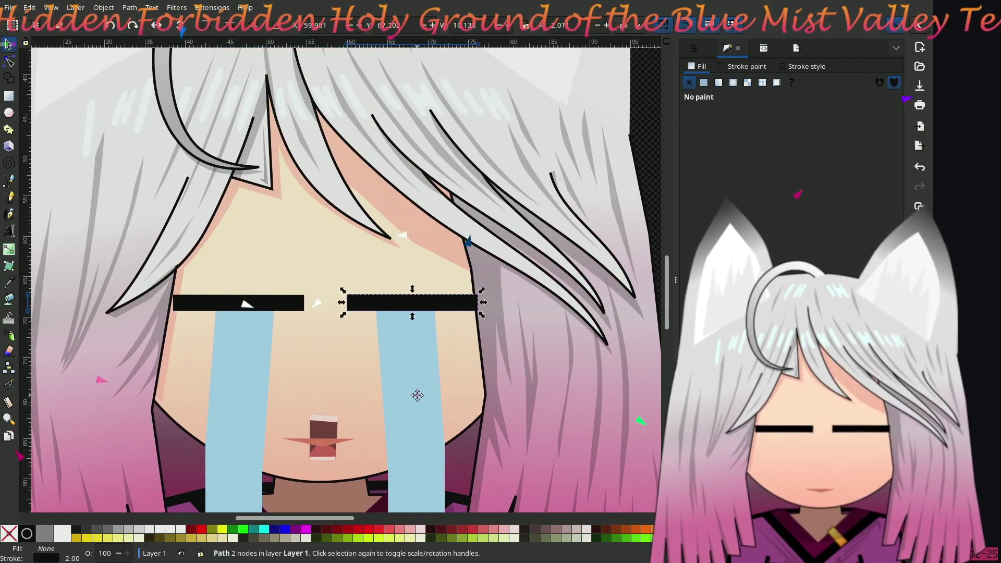
{"action": "scroll", "coordinate": [409, 313], "scroll_direction": "down", "scroll_amount": 3}
{"action": "scroll", "coordinate": [417, 344], "scroll_direction": "up", "scroll_amount": 1}
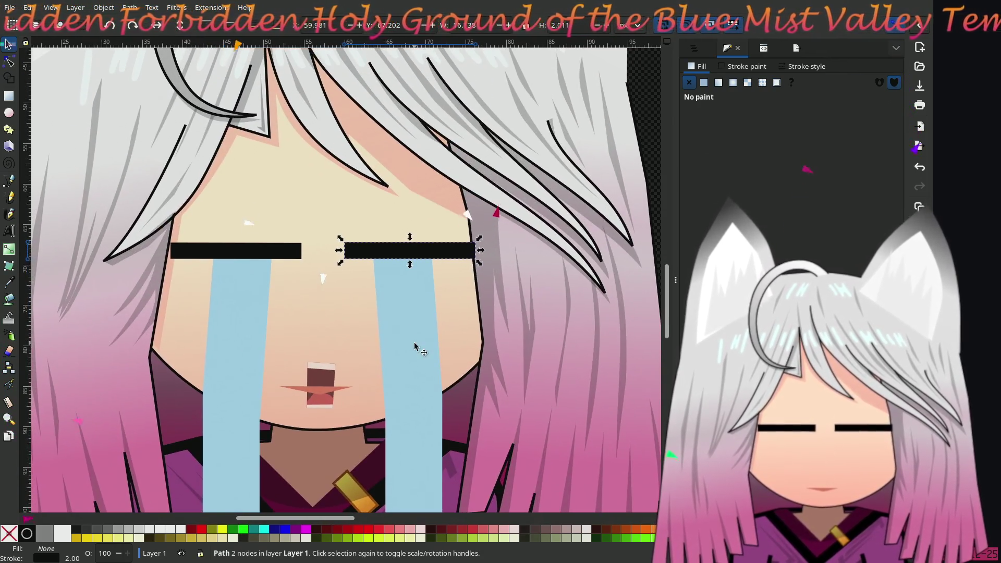
{"action": "left_click", "coordinate": [763, 48]}
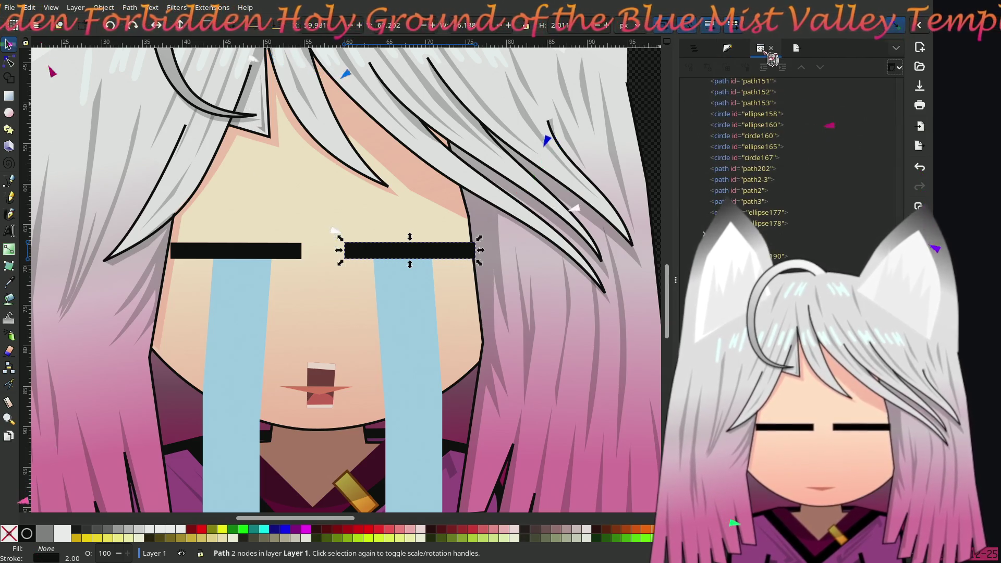
{"action": "left_click", "coordinate": [727, 48]}
{"action": "left_click", "coordinate": [793, 48]}
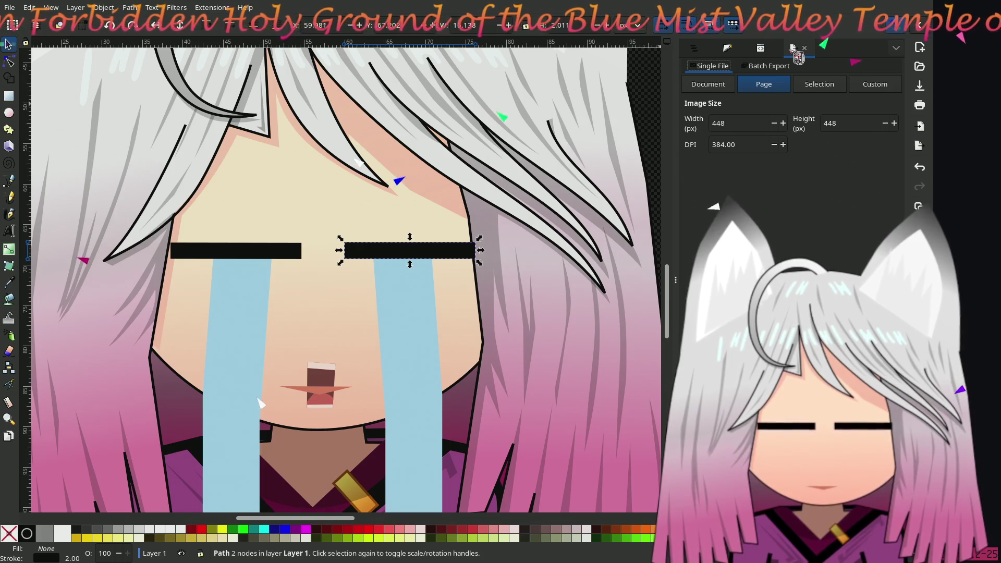
- Select the mouth group and view it in Layers and Objects and XML, ending on Export
{"action": "scroll", "coordinate": [396, 321], "scroll_direction": "down", "scroll_amount": 3}
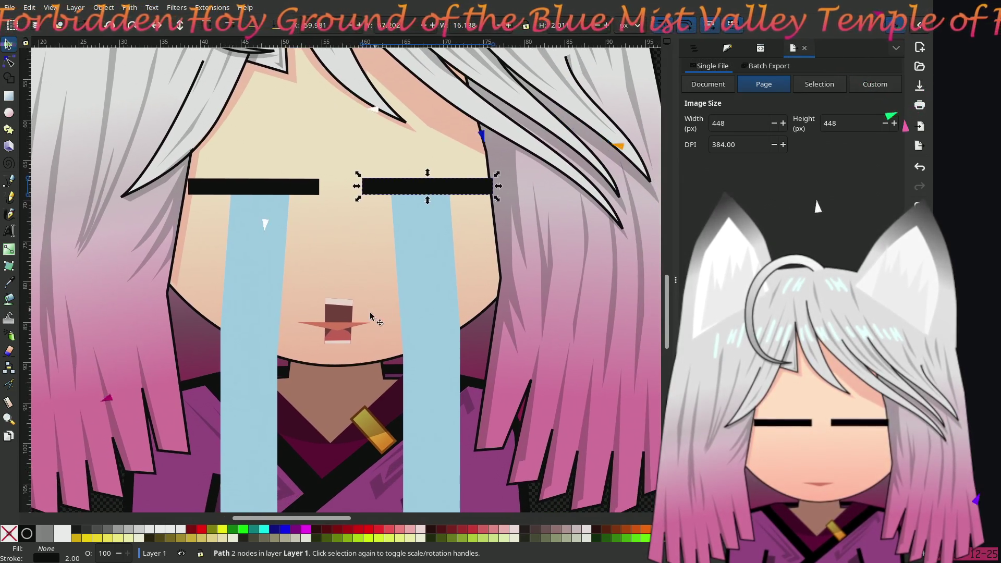
{"action": "left_click", "coordinate": [342, 318]}
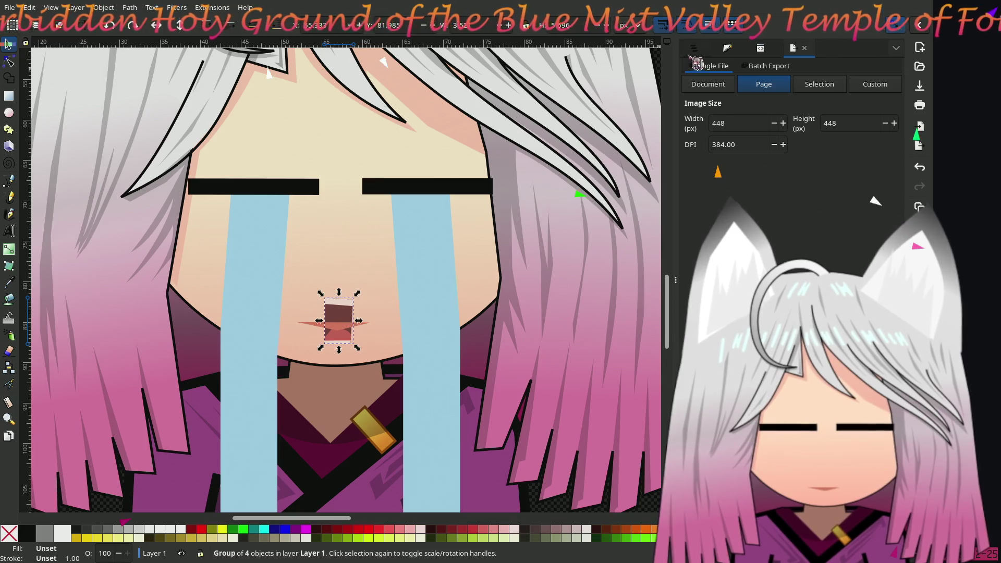
{"action": "left_click", "coordinate": [698, 49]}
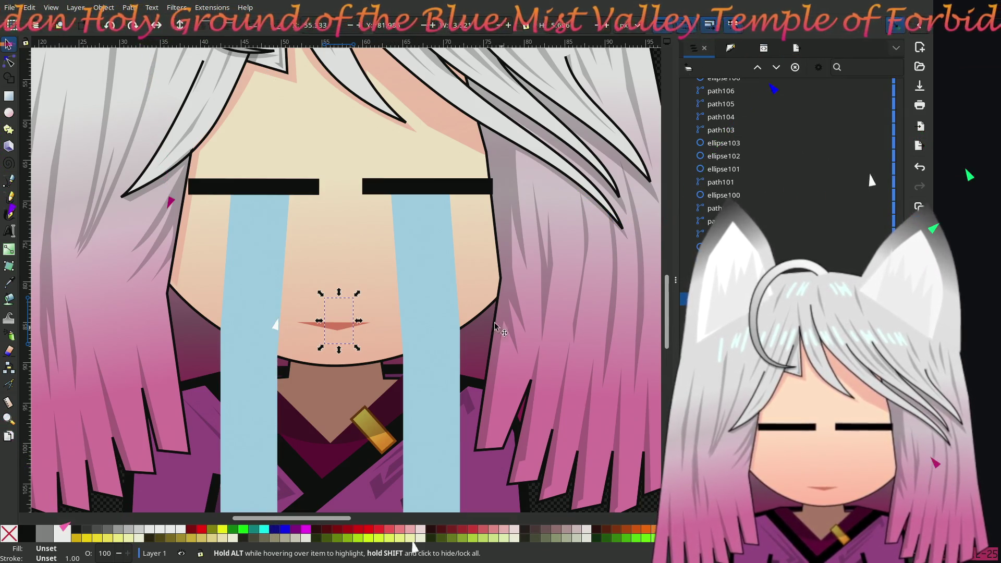
{"action": "scroll", "coordinate": [391, 284], "scroll_direction": "right", "scroll_amount": 1}
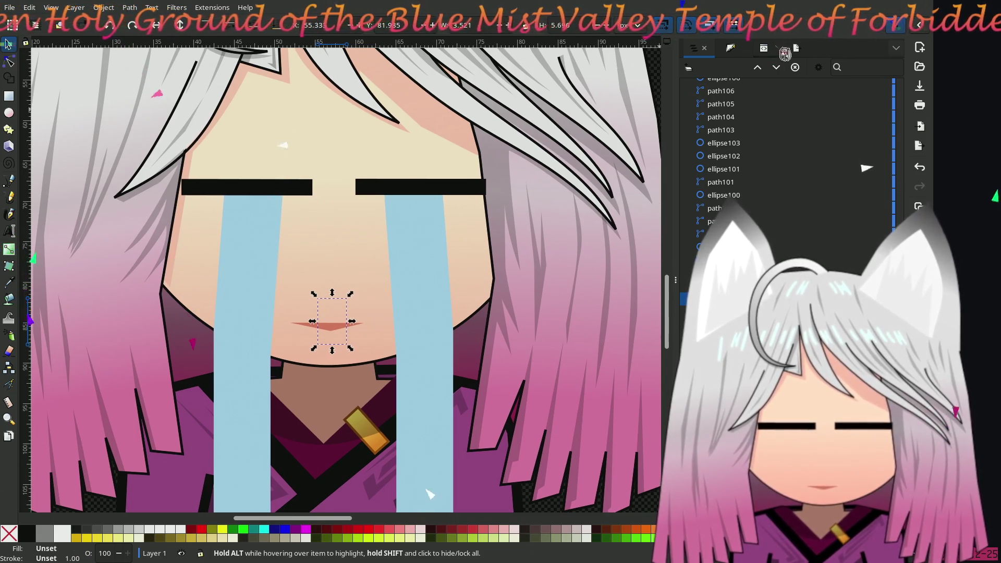
{"action": "left_click", "coordinate": [764, 49]}
{"action": "left_click", "coordinate": [796, 50]}
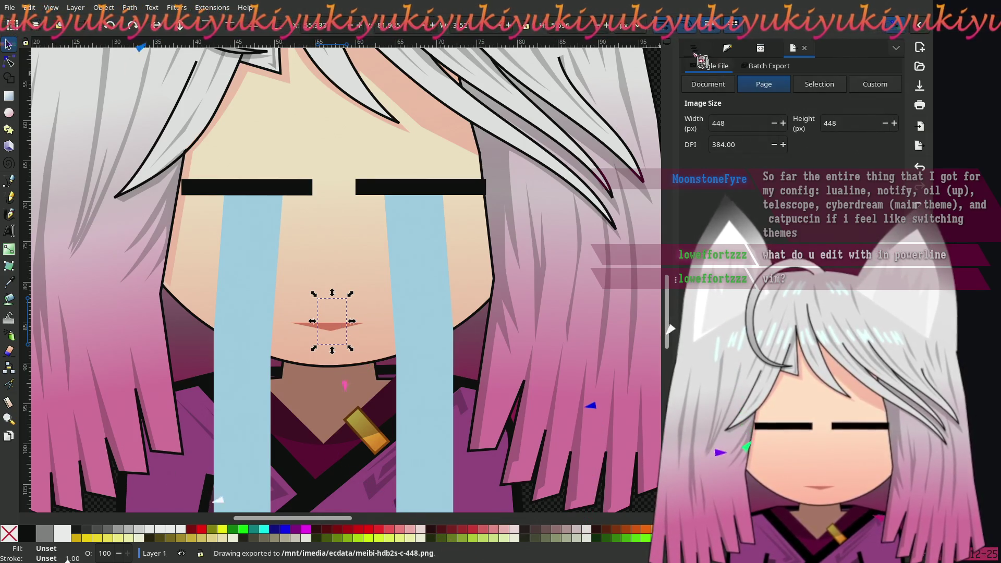
- Hide the thin lip path so the open mouth with teeth shows, then go back to Export
{"action": "left_click", "coordinate": [694, 49]}
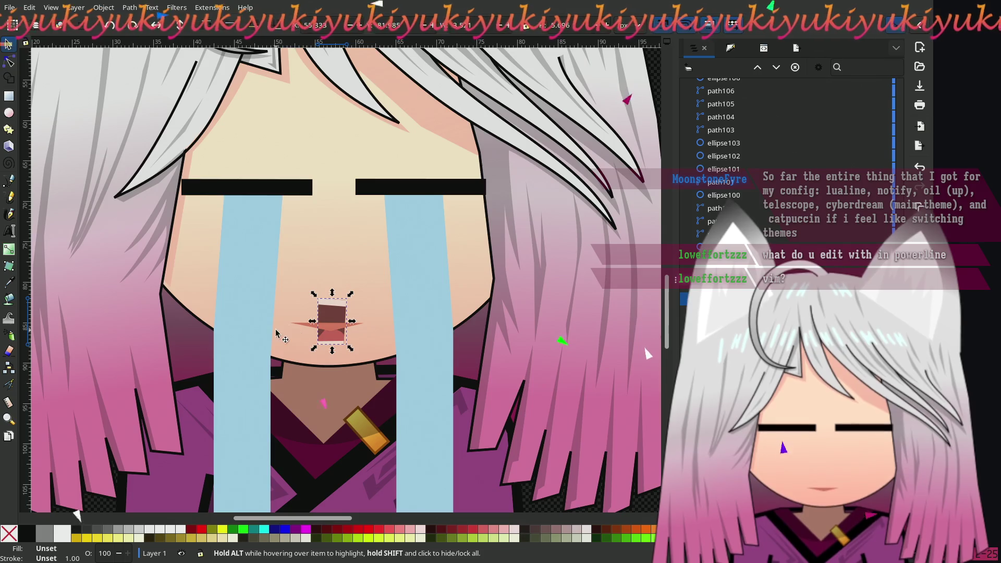
{"action": "left_click", "coordinate": [328, 332]}
{"action": "right_click", "coordinate": [329, 331]}
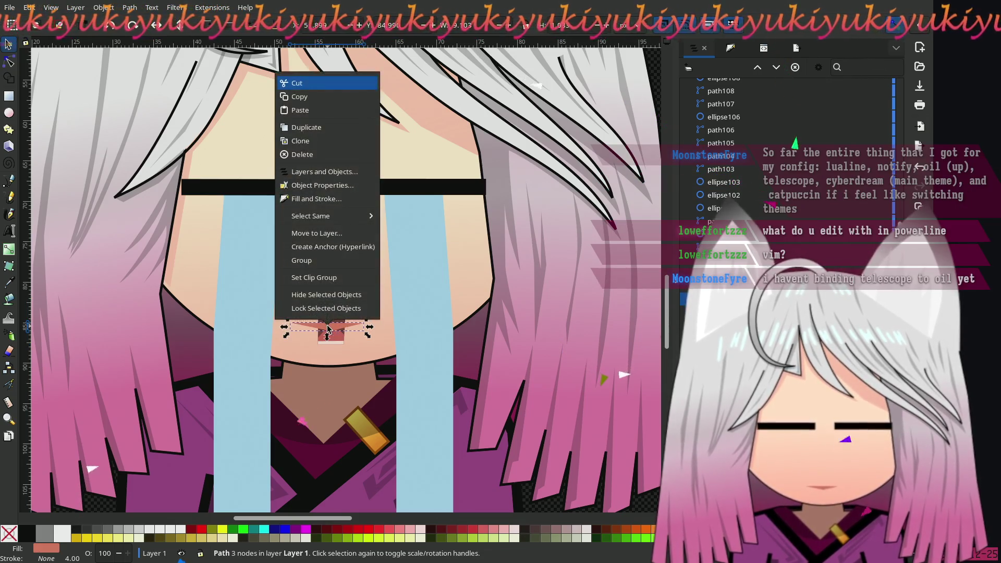
{"action": "left_click", "coordinate": [341, 293]}
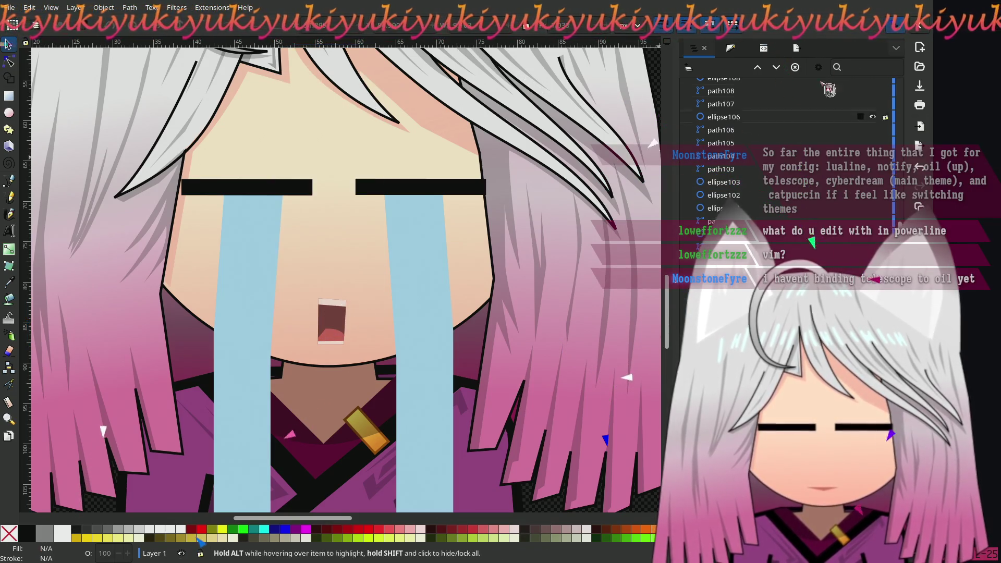
{"action": "left_click", "coordinate": [762, 50]}
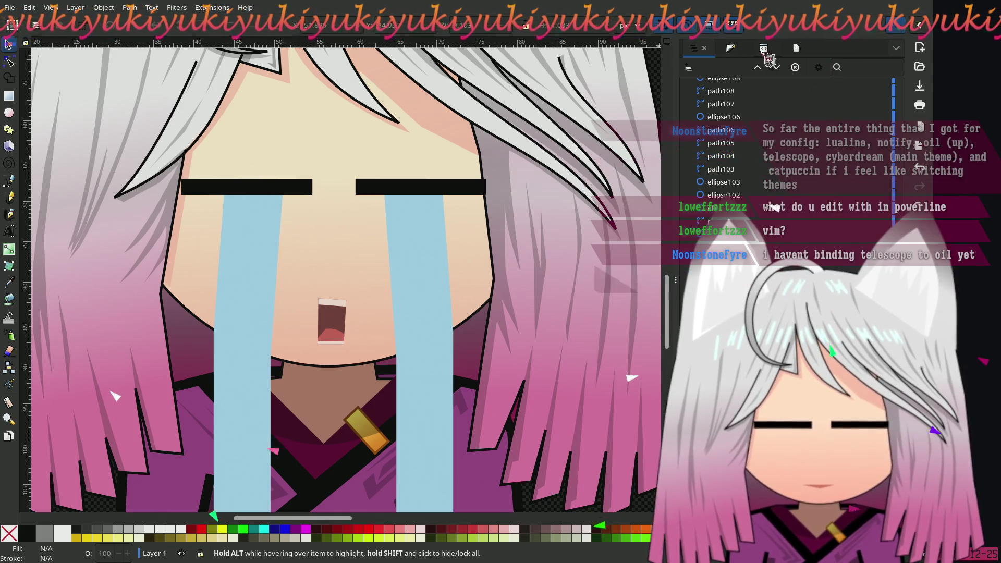
{"action": "left_click", "coordinate": [792, 51]}
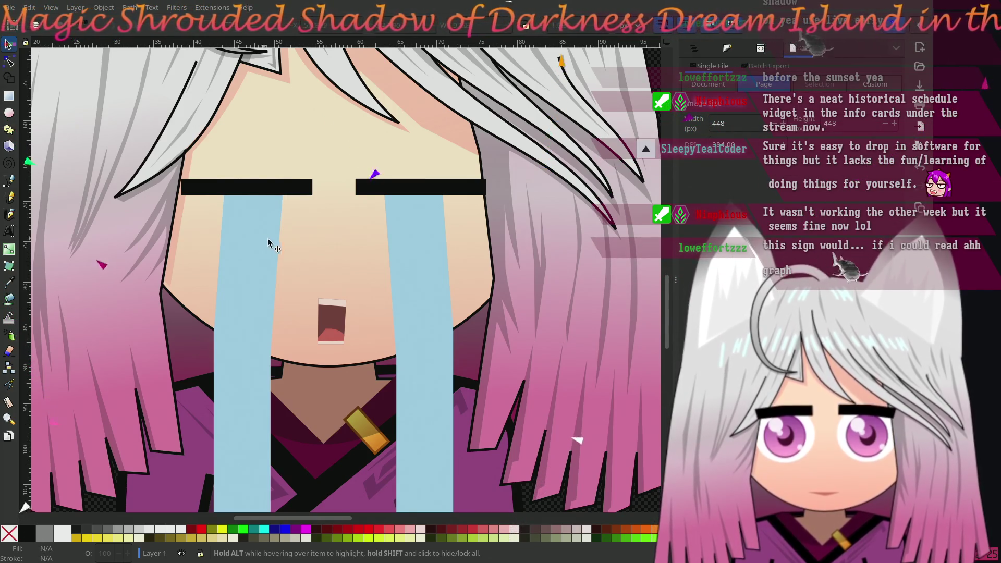
- Save a copy of the crying fox-girl drawing as meibi-hdb2s-st.svg in the ecdata folder
{"action": "scroll", "coordinate": [328, 297], "scroll_direction": "down", "scroll_amount": 2, "text": "ctrl"}
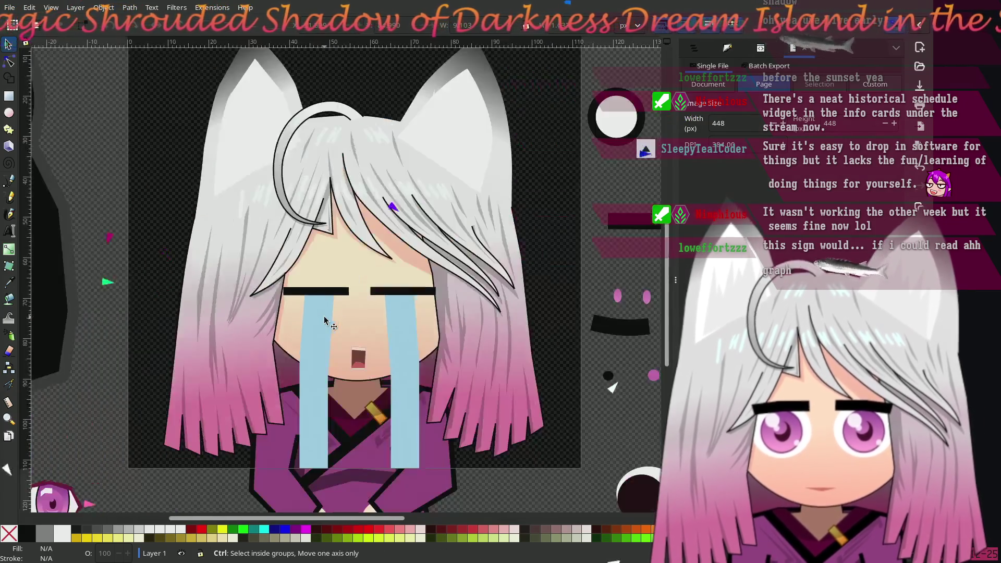
{"action": "scroll", "coordinate": [325, 320], "scroll_direction": "up", "scroll_amount": 1, "text": "ctrl"}
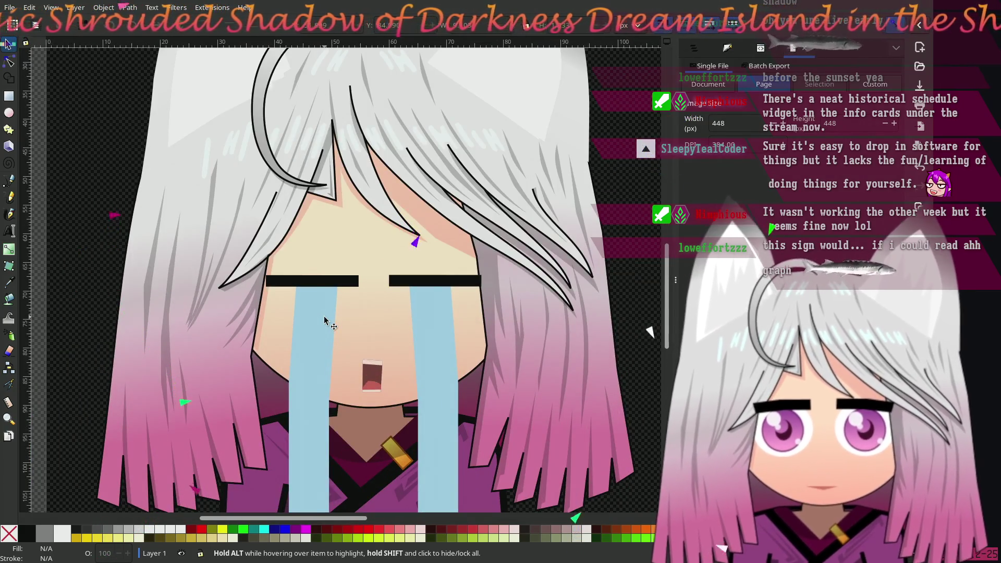
{"action": "scroll", "coordinate": [328, 326], "scroll_direction": "down", "scroll_amount": 1, "text": "ctrl"}
{"action": "scroll", "coordinate": [334, 355], "scroll_direction": "down", "scroll_amount": 1, "text": "ctrl"}
{"action": "scroll", "coordinate": [338, 376], "scroll_direction": "down", "scroll_amount": 1, "text": "ctrl"}
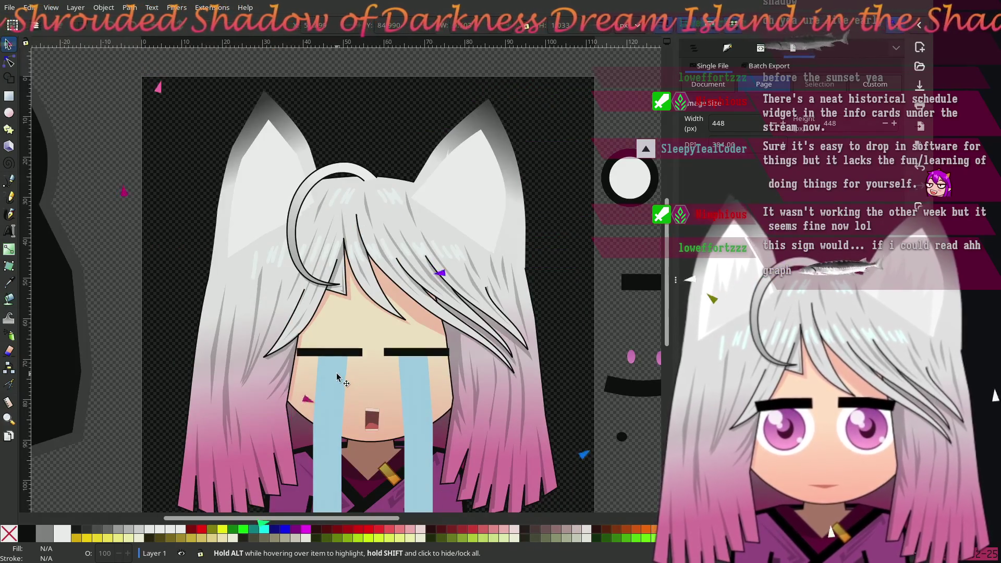
{"action": "scroll", "coordinate": [338, 379], "scroll_direction": "down", "scroll_amount": 1}
{"action": "scroll", "coordinate": [338, 379], "scroll_direction": "left", "scroll_amount": 1}
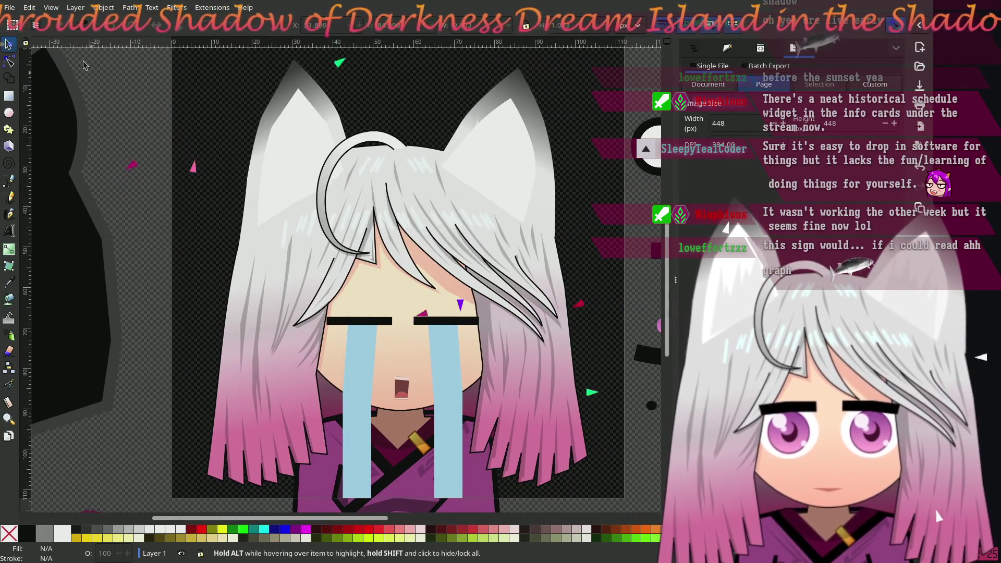
{"action": "left_click", "coordinate": [10, 7]}
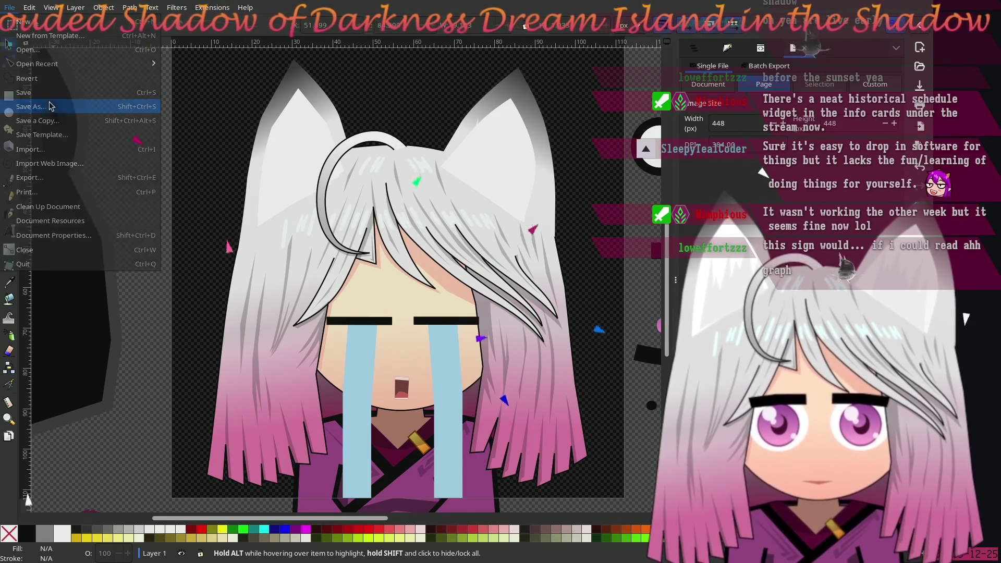
{"action": "left_click", "coordinate": [57, 108]}
{"action": "left_click", "coordinate": [426, 87]}
{"action": "key", "text": "BackSpace"}
{"action": "type", "text": "s"}
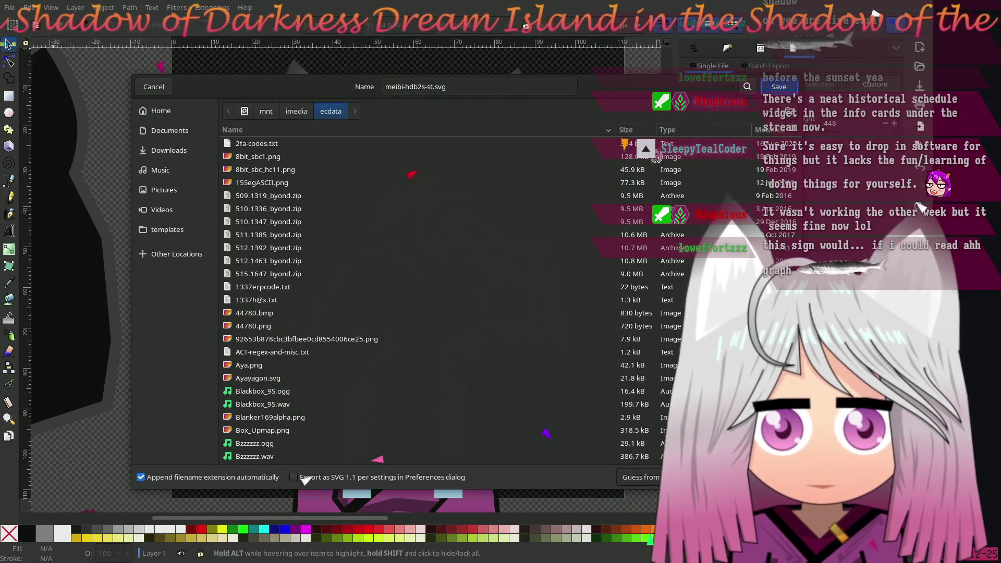
{"action": "key", "text": "Return"}
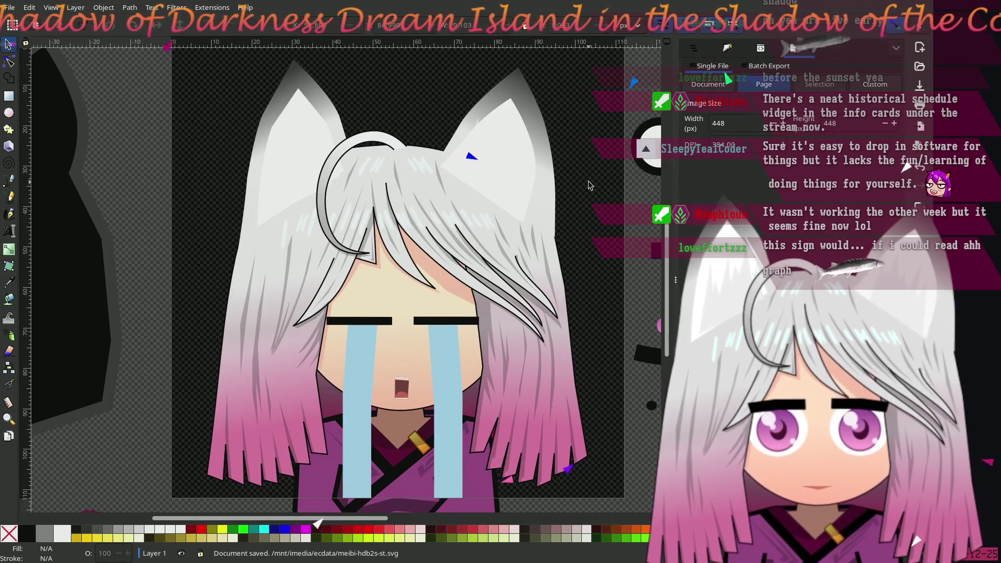